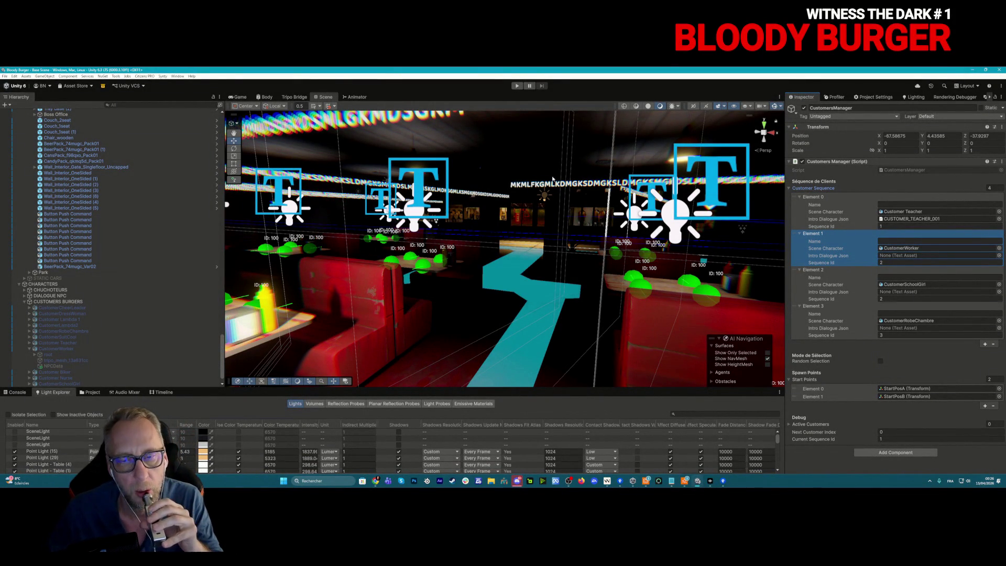
# Play the Bloody Burger scene, then switch to Chrome showing the CUSTOMER_TEACHER_001.json dialogue chat
pyautogui.click(518, 87)
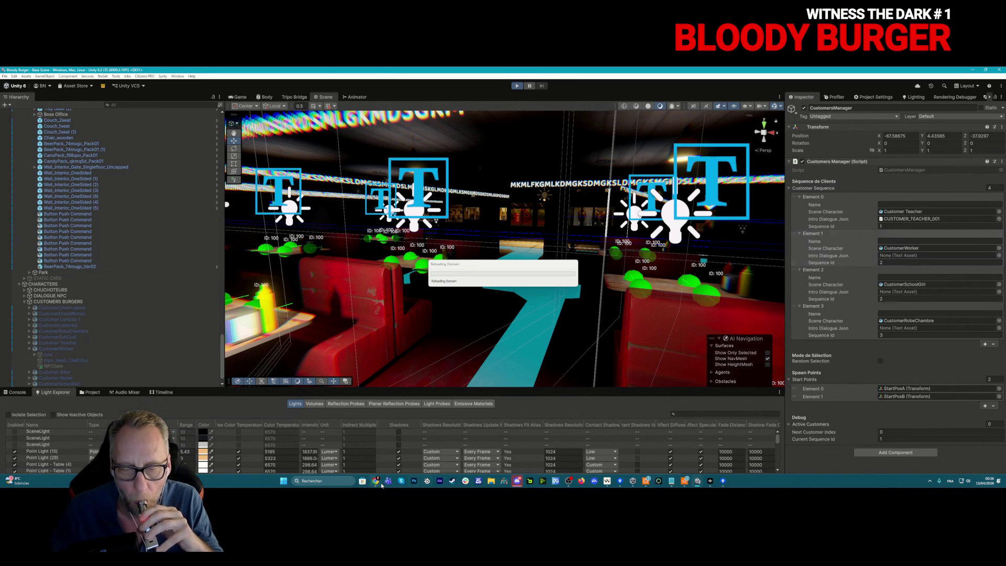
pyautogui.moveTo(386, 485)
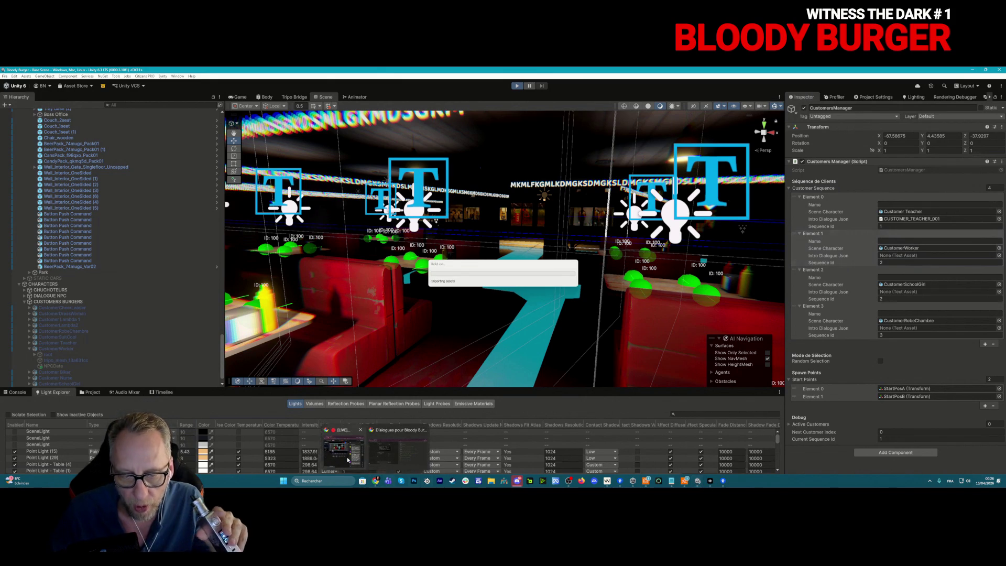
pyautogui.moveTo(343, 455)
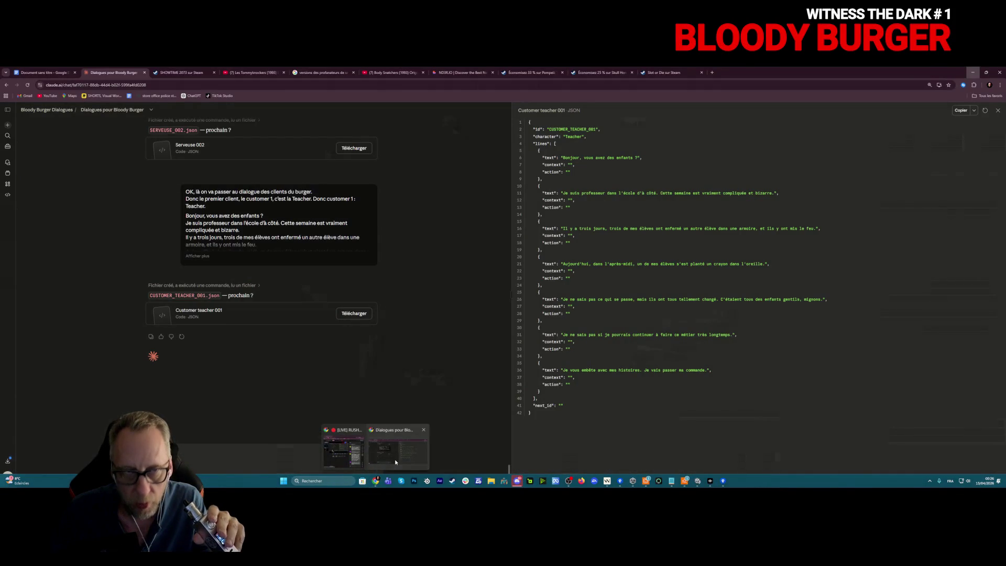
pyautogui.click(395, 462)
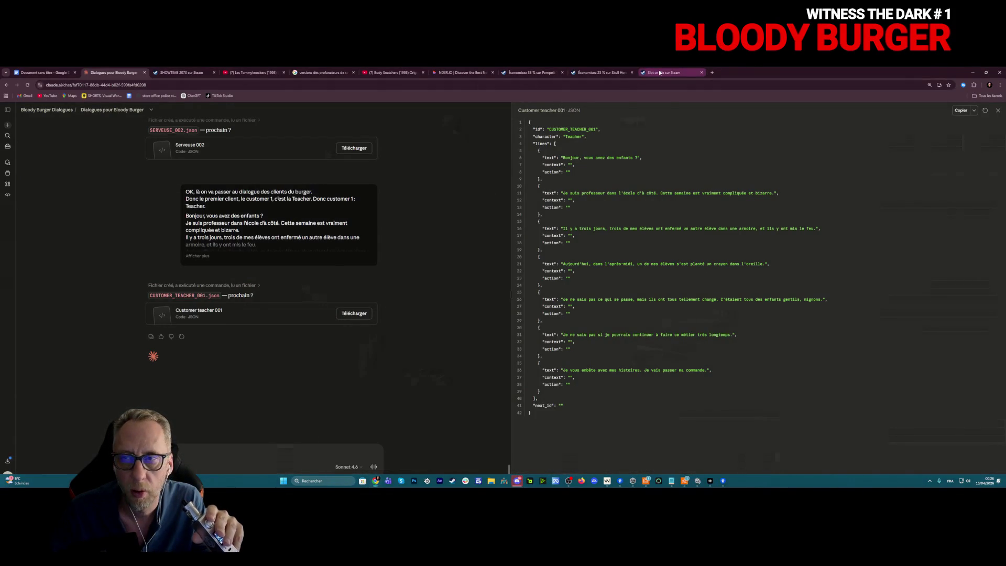
# Switch to the Slot or Die store tab, scroll down, and skip the trailer ahead to 0:20
pyautogui.click(665, 72)
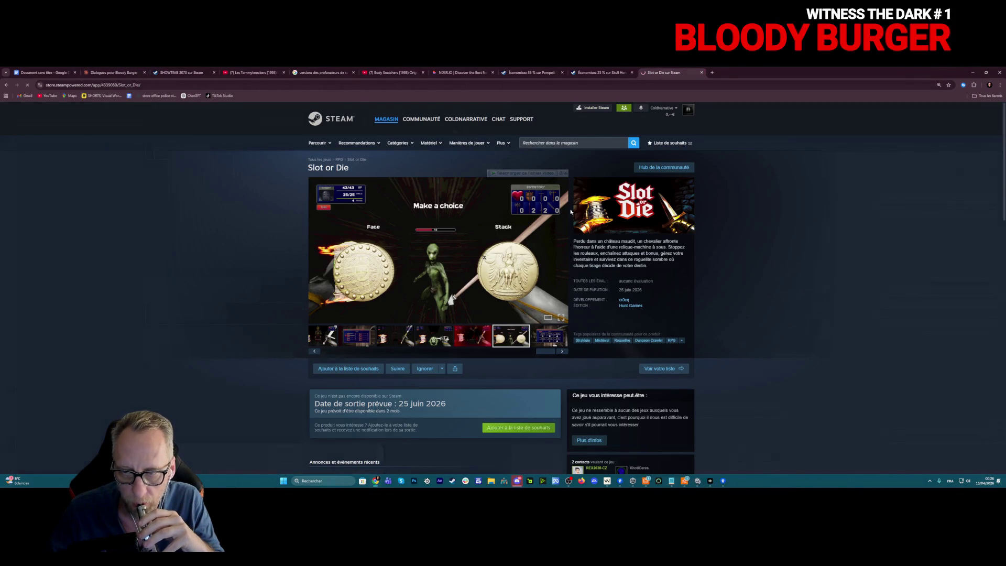
pyautogui.scroll(-2, 568, 200)
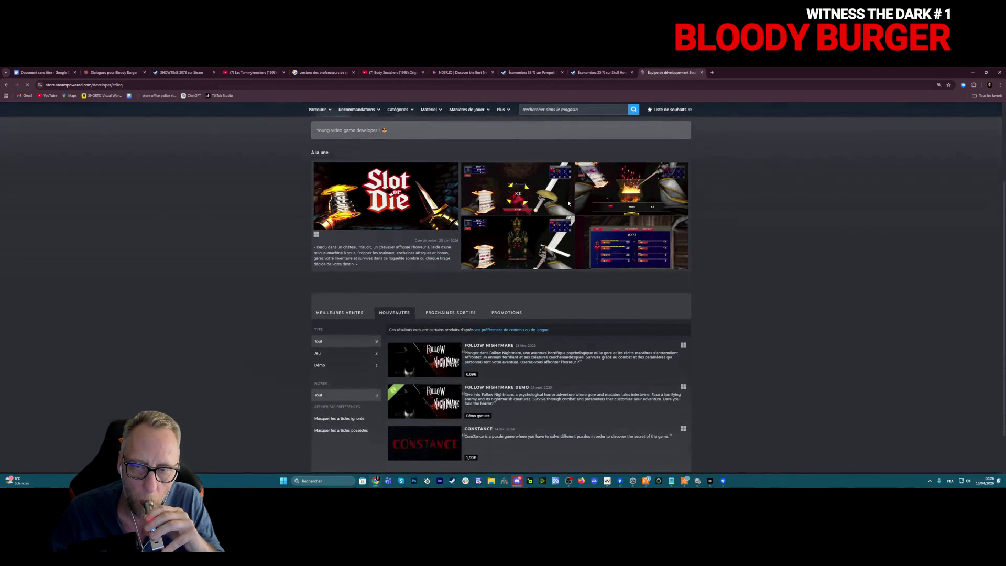
pyautogui.scroll(-2, 568, 202)
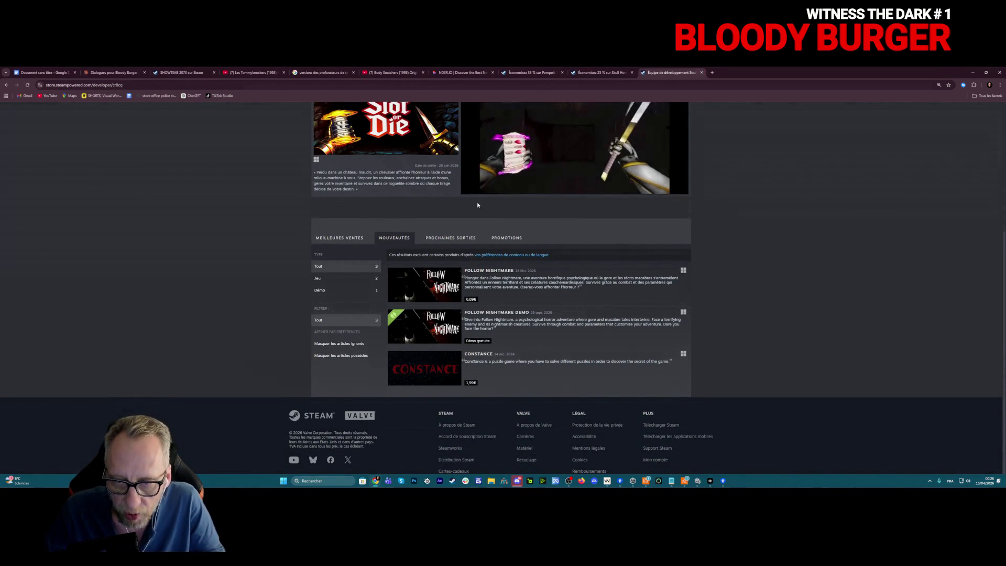
pyautogui.moveTo(421, 340)
pyautogui.moveTo(428, 283)
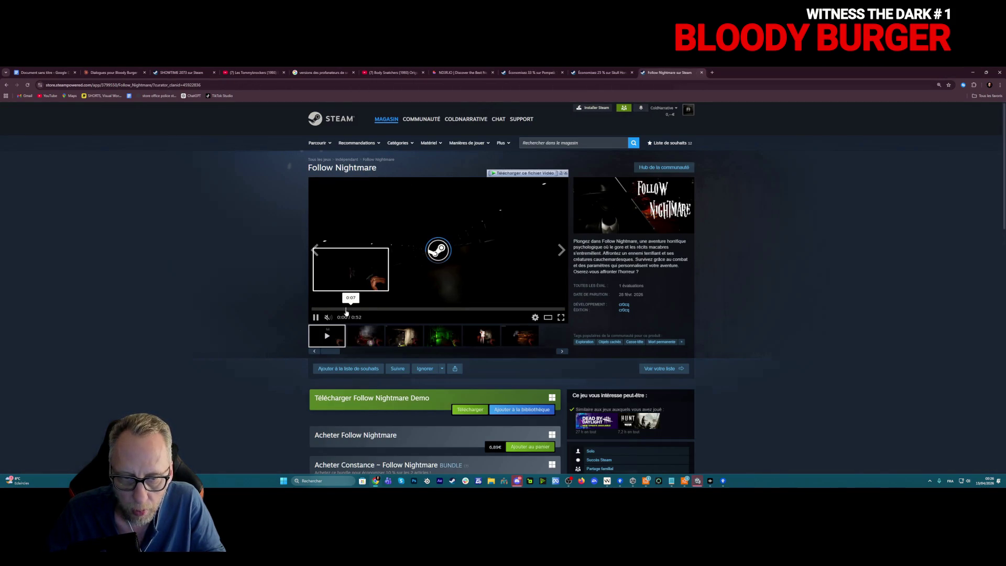
pyautogui.click(412, 309)
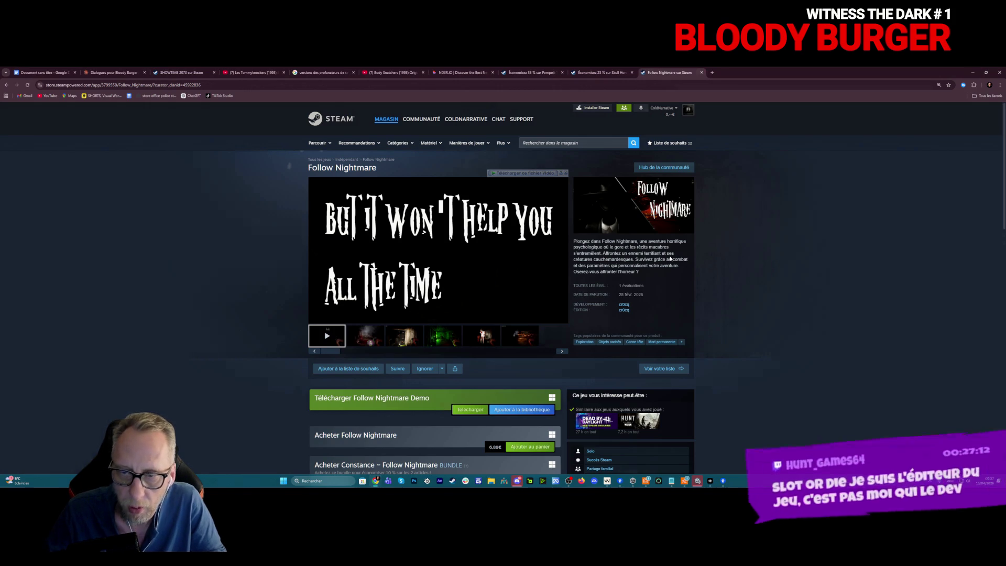
# Scroll down through Follow Nightmare's description and reviews, then back up to the media
pyautogui.scroll(-5, 671, 258)
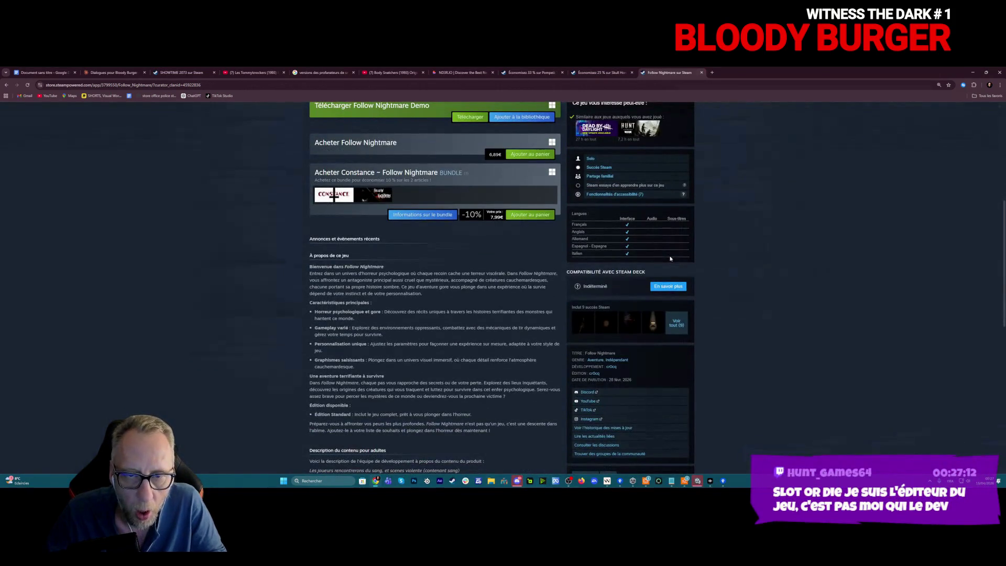
pyautogui.scroll(-15, 670, 258)
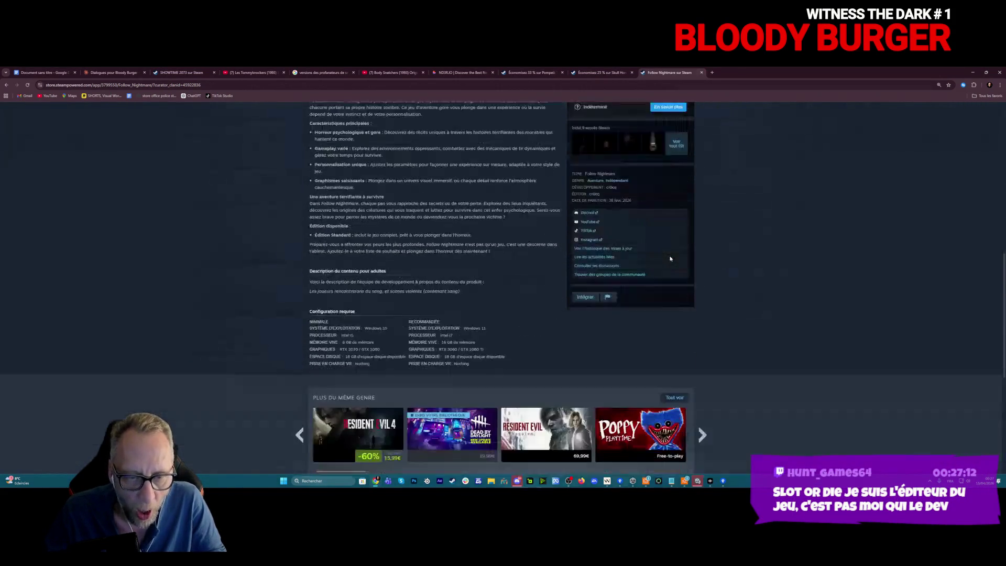
pyautogui.scroll(-2, 670, 257)
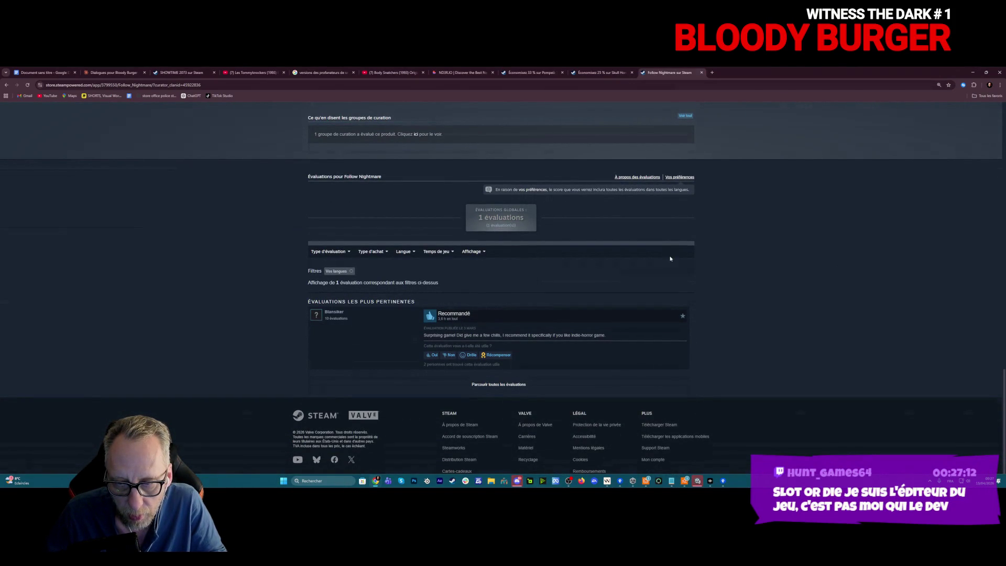
pyautogui.scroll(20, 670, 258)
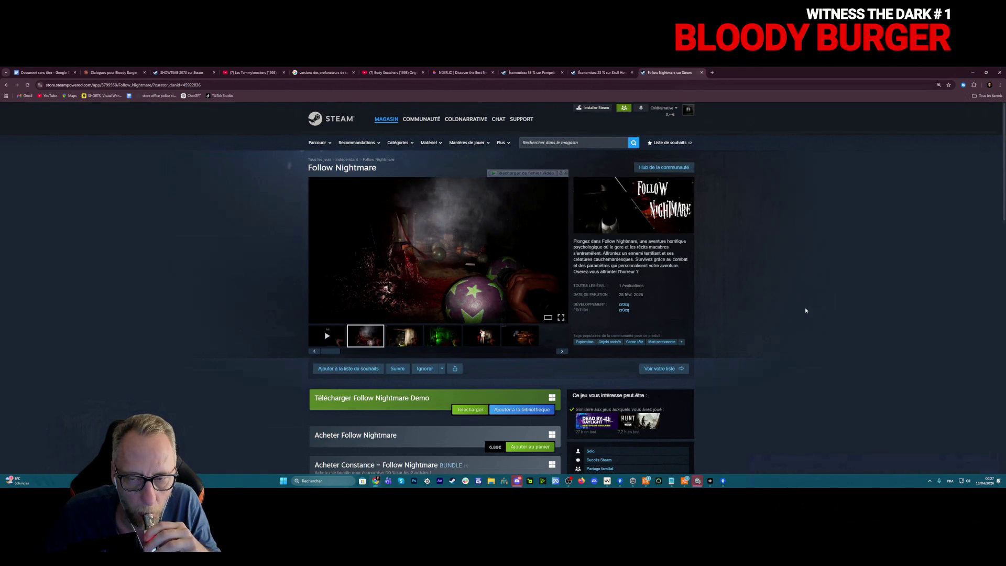
# Cycle through every Follow Nightmare screenshot in the media gallery until it loops back to the trailer
pyautogui.click(559, 252)
pyautogui.click(559, 251)
pyautogui.click(559, 251)
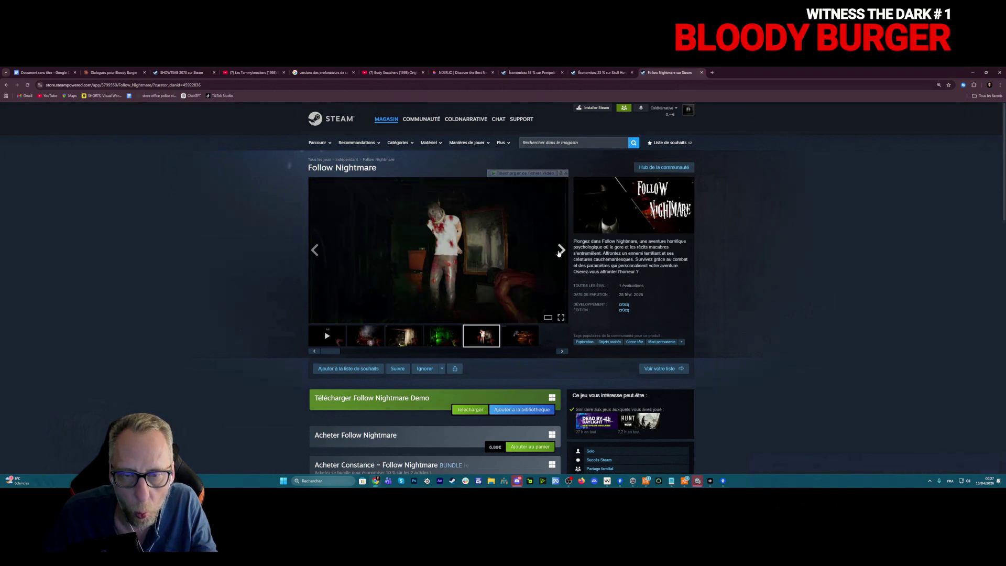
pyautogui.click(559, 252)
pyautogui.click(559, 251)
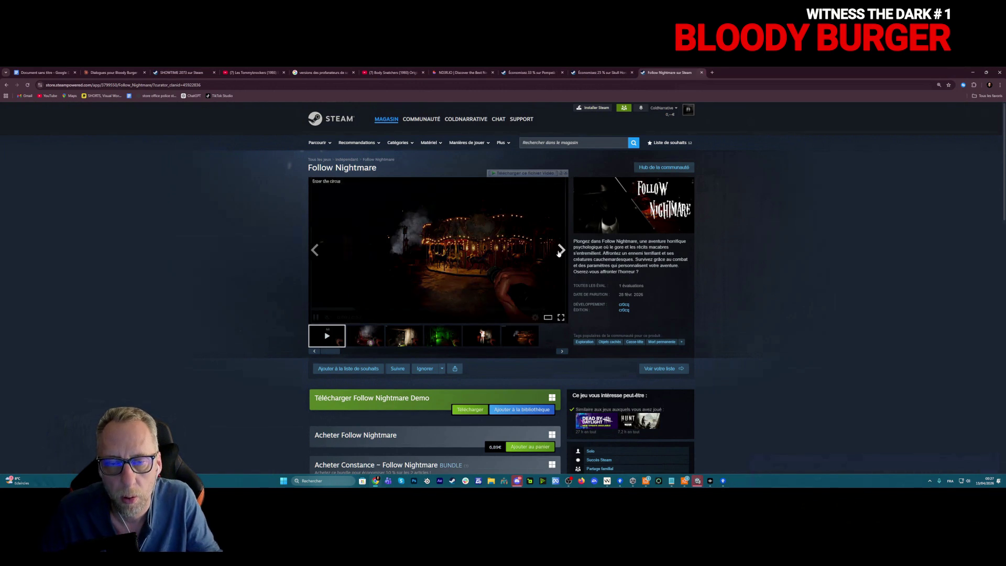
pyautogui.click(559, 251)
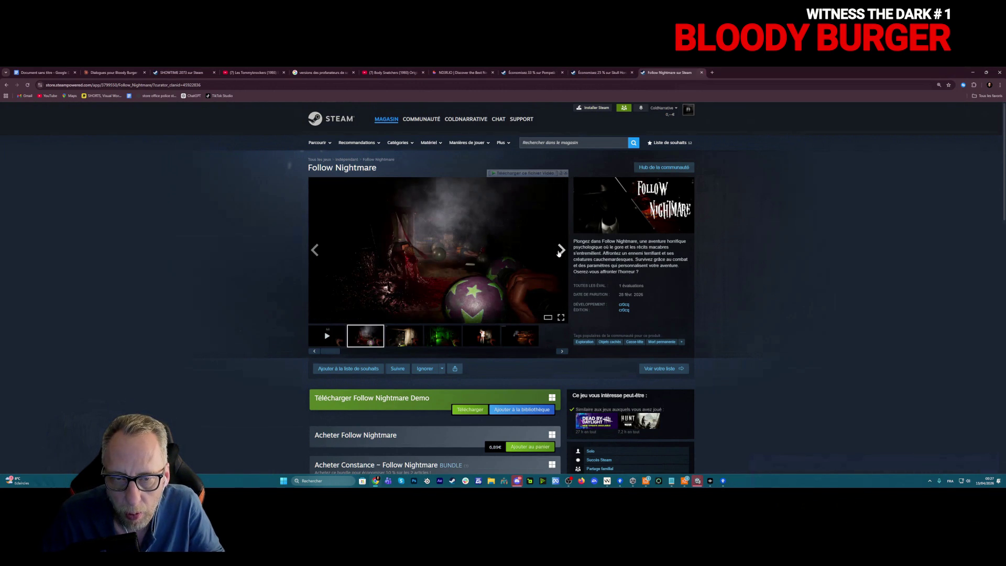
pyautogui.click(559, 251)
pyautogui.click(559, 252)
pyautogui.click(559, 251)
pyautogui.click(559, 251)
pyautogui.click(559, 252)
pyautogui.click(559, 251)
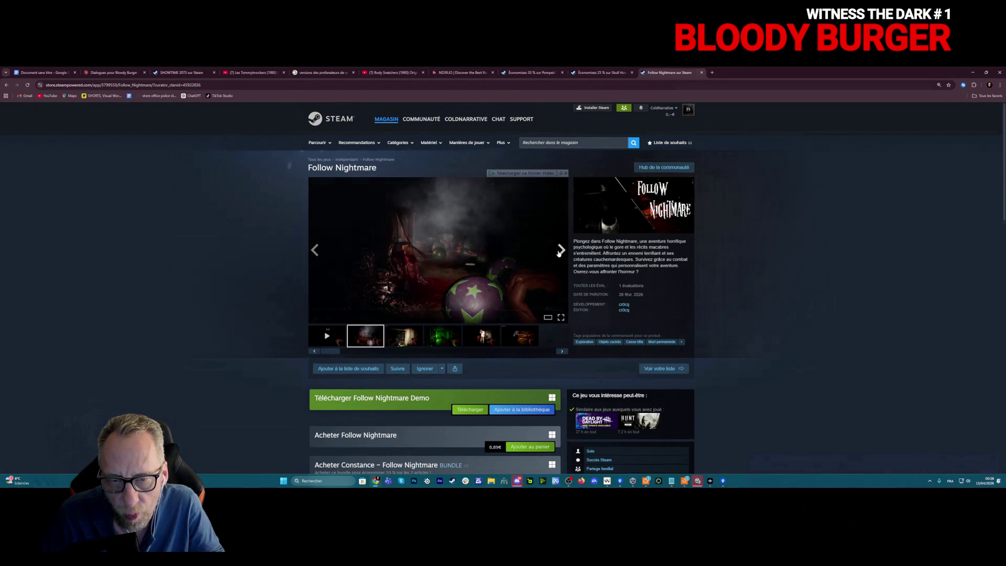
pyautogui.click(559, 252)
pyautogui.click(559, 251)
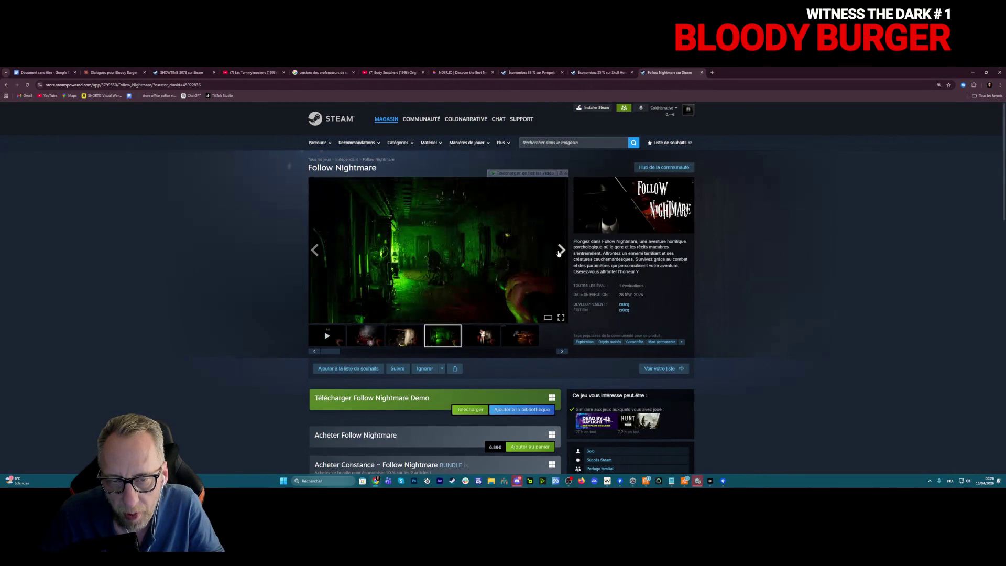
pyautogui.click(559, 251)
pyautogui.click(559, 251)
pyautogui.click(559, 251)
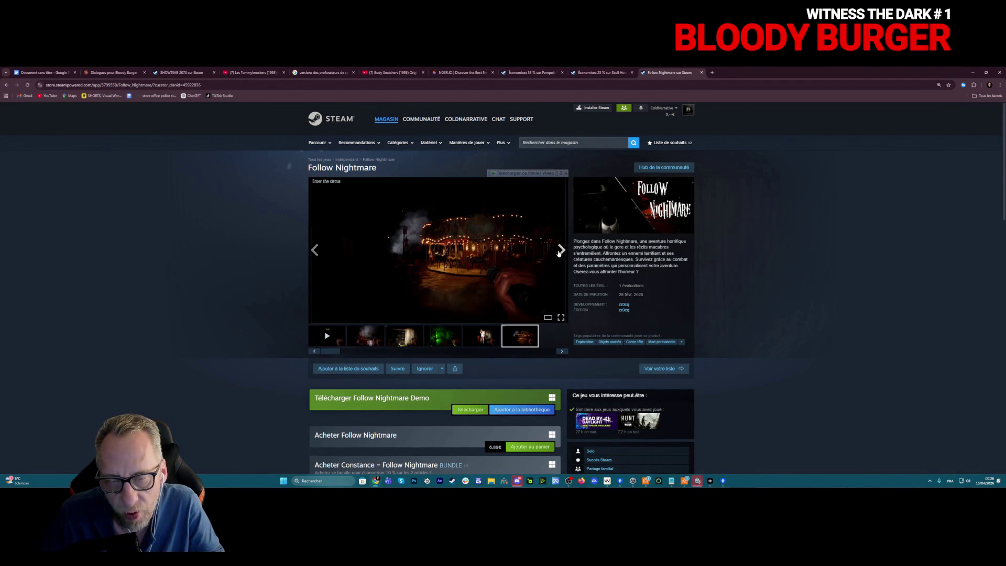
pyautogui.click(559, 252)
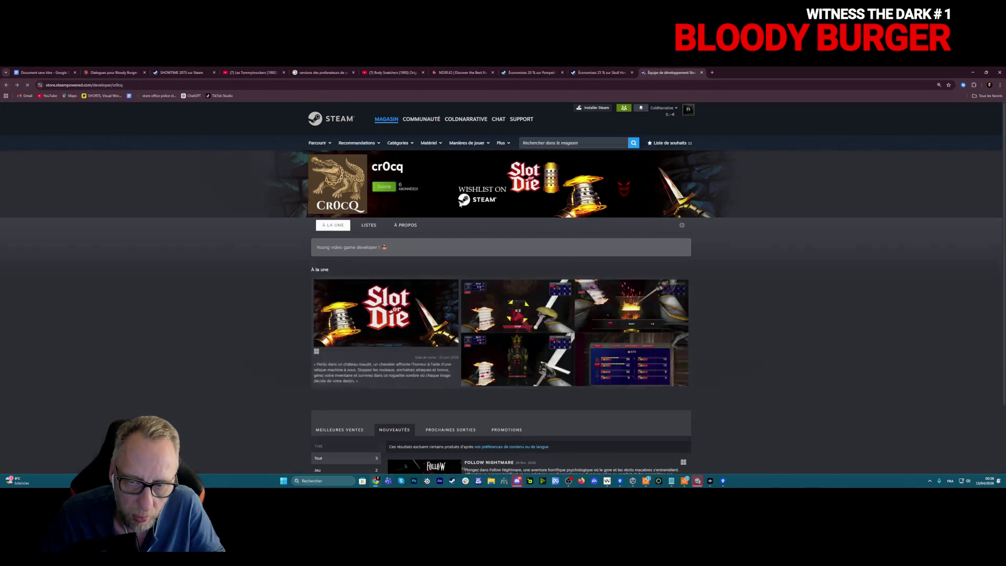
# Open the ConsTance store page and jump its trailer ahead to 0:24
pyautogui.scroll(-10, 536, 246)
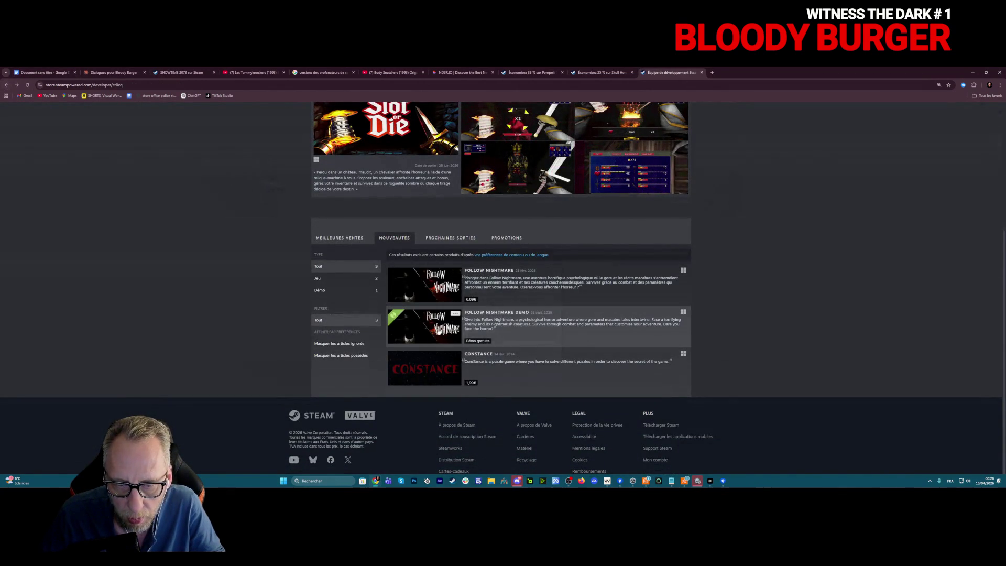
pyautogui.click(429, 363)
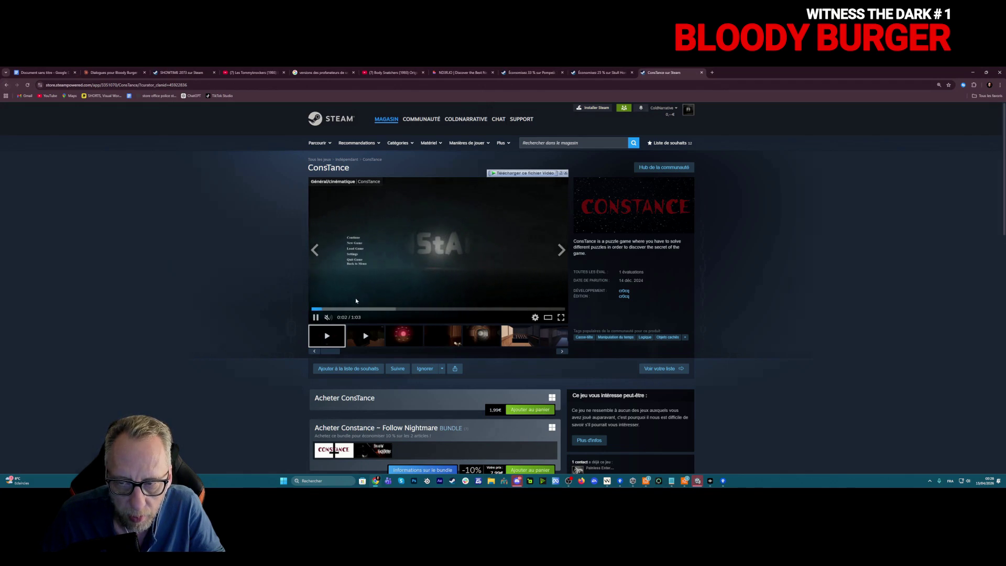
pyautogui.click(412, 309)
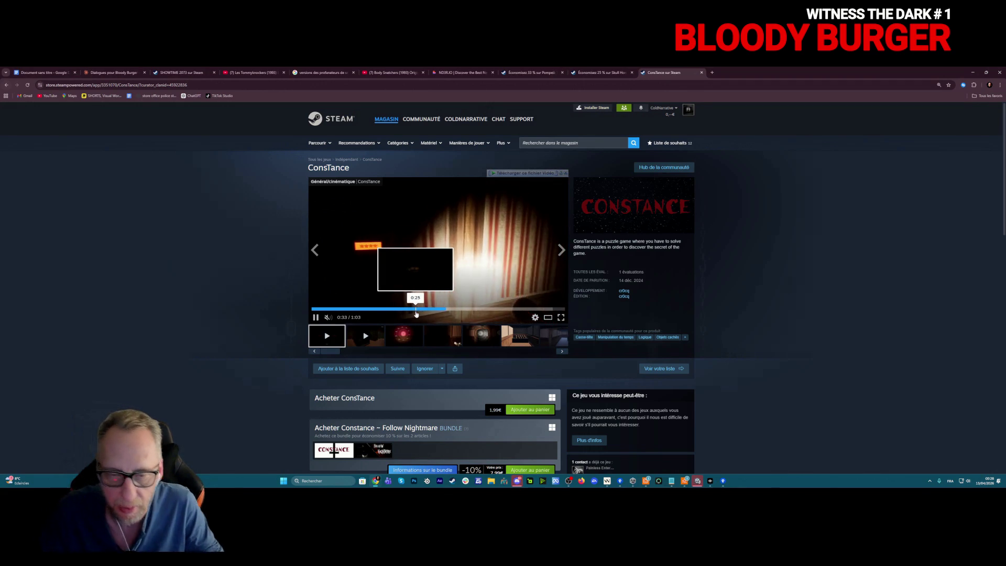
# Skip through the ConsTance trailer at 0:16, 0:39, 0:47 and near its end
pyautogui.click(382, 311)
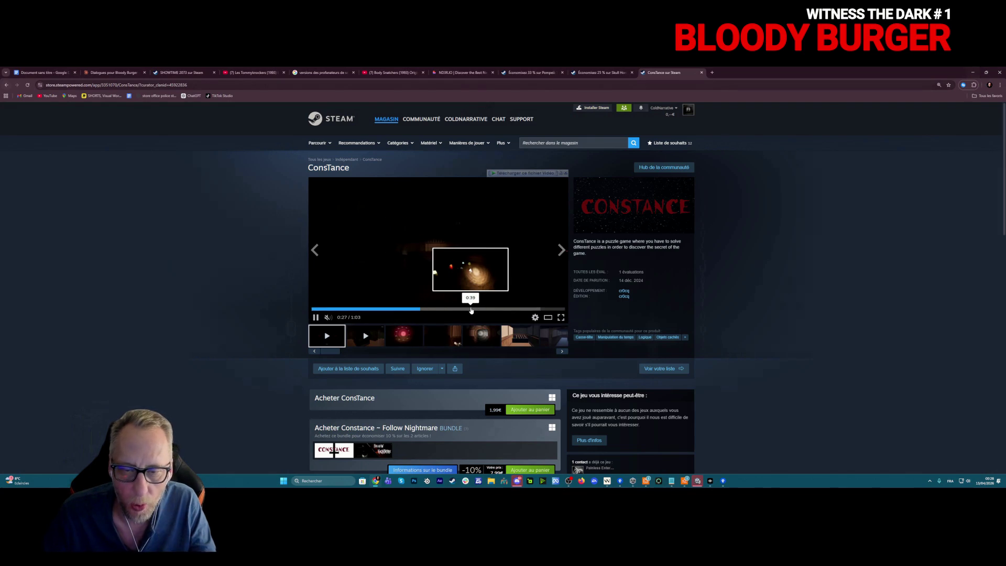
pyautogui.click(471, 310)
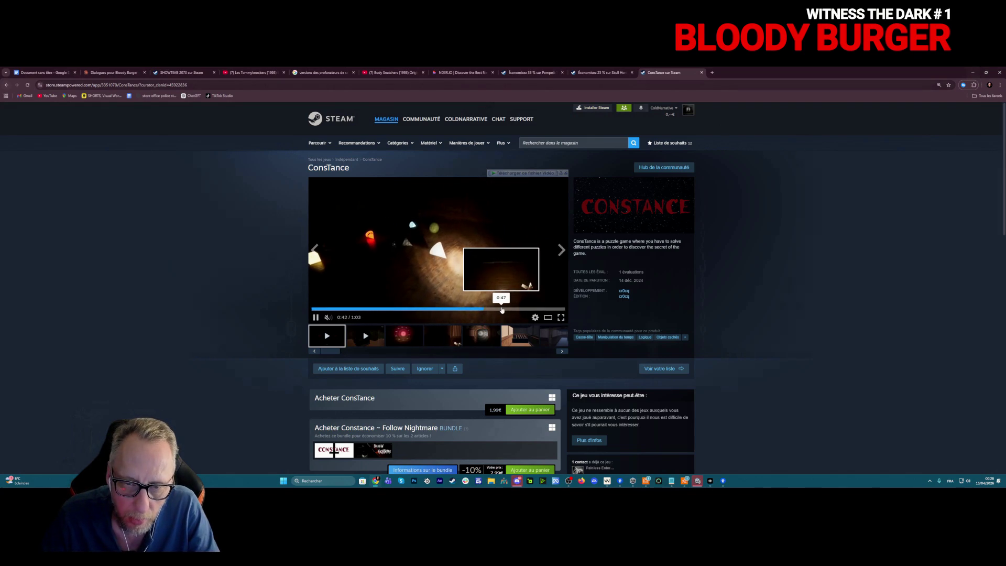
pyautogui.click(502, 309)
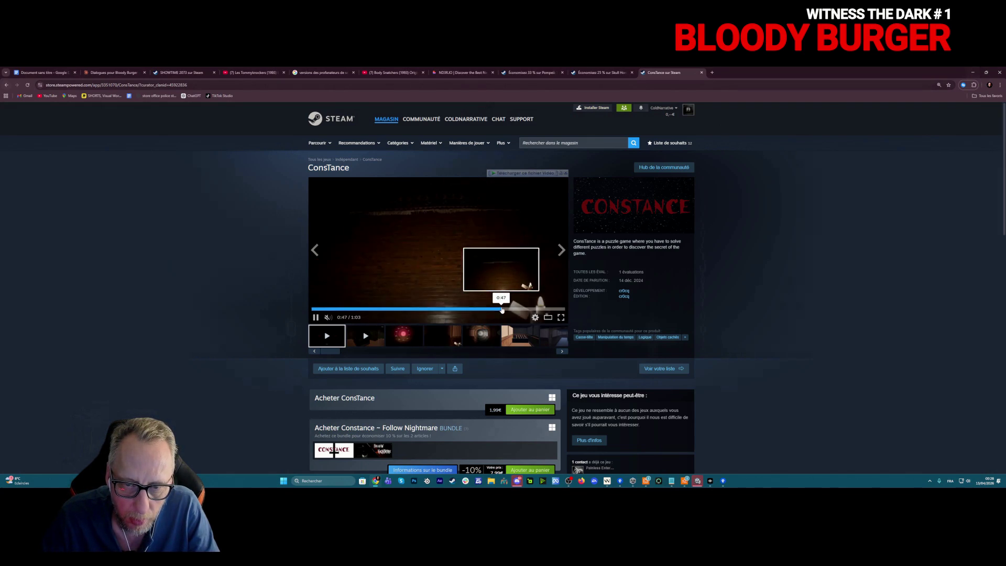
pyautogui.click(537, 310)
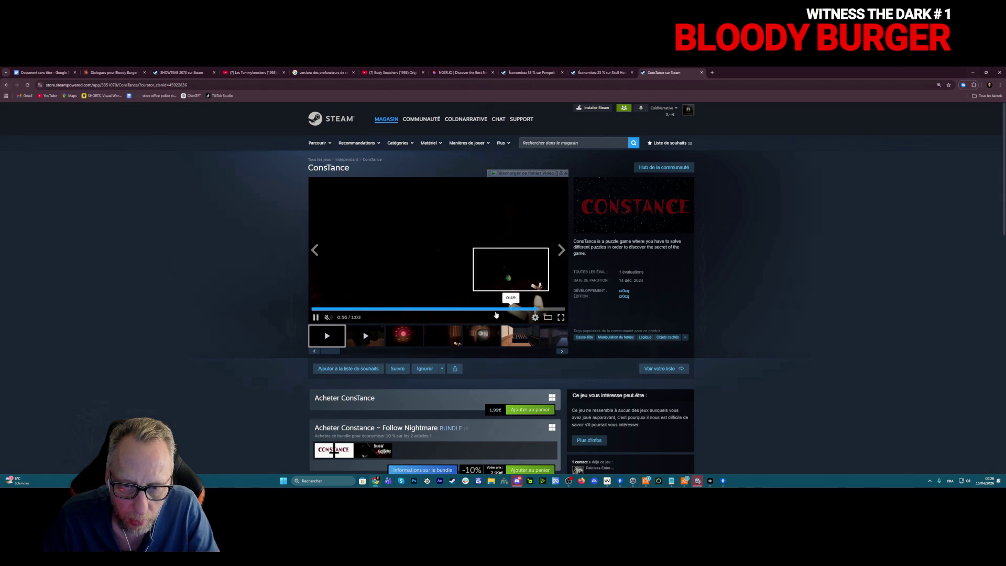
pyautogui.scroll(-4, 277, 313)
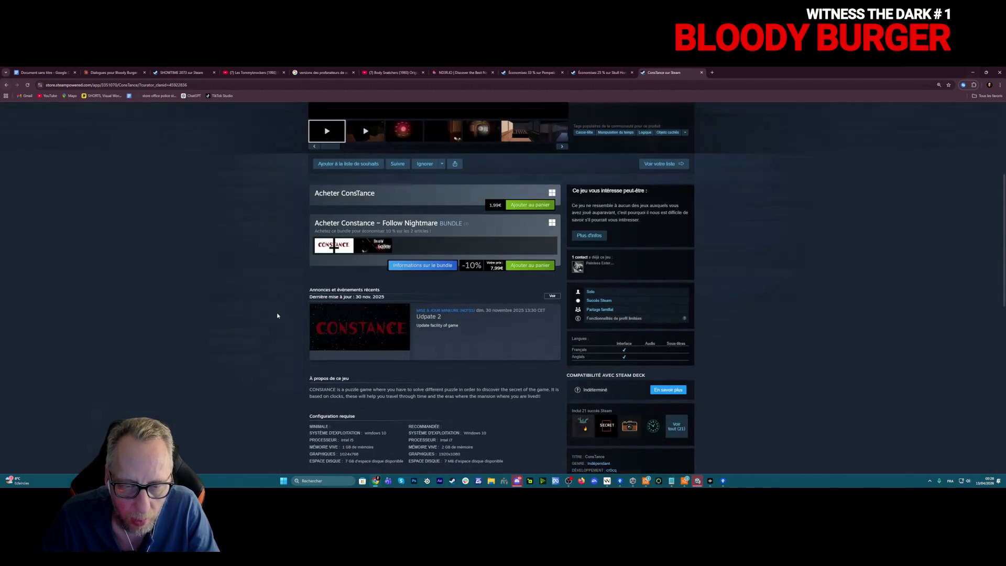
pyautogui.scroll(-9, 502, 225)
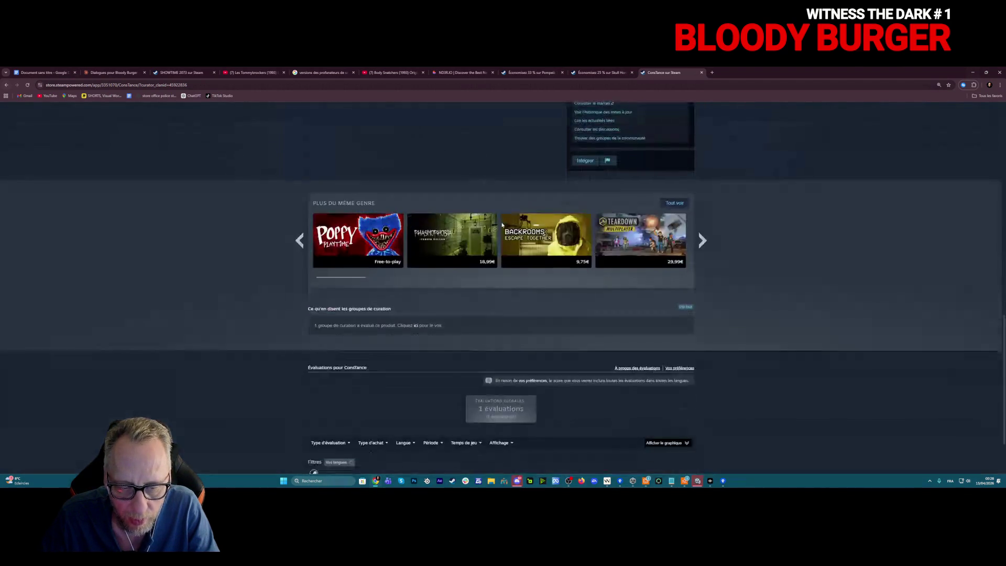
pyautogui.scroll(-1, 502, 225)
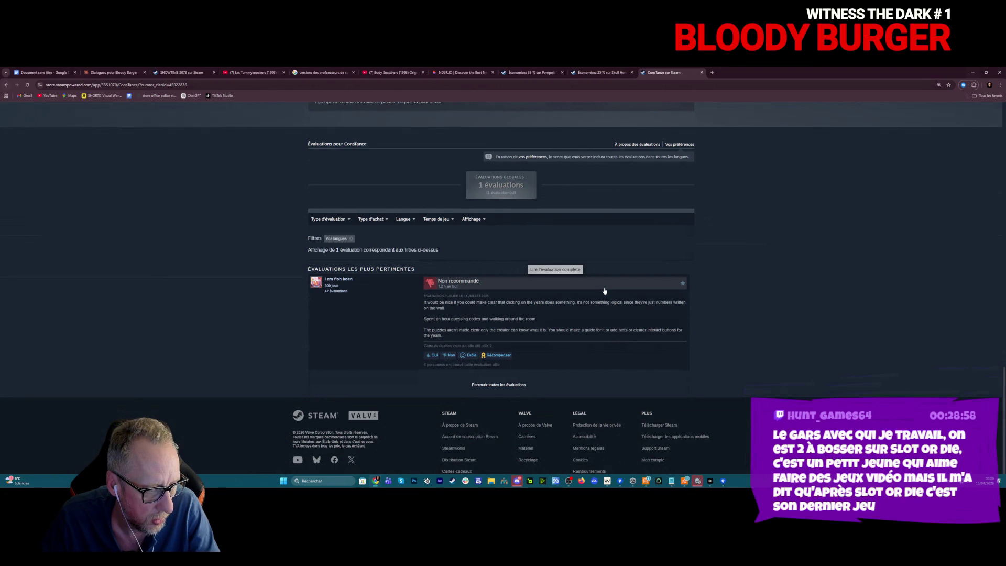
pyautogui.scroll(1, 604, 291)
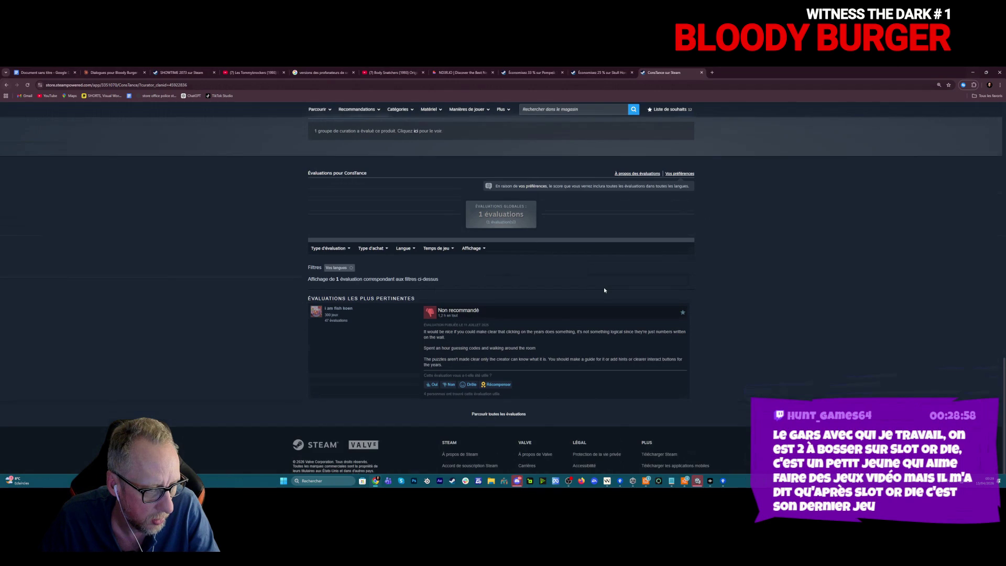
pyautogui.scroll(10, 604, 290)
pyautogui.scroll(10, 604, 290)
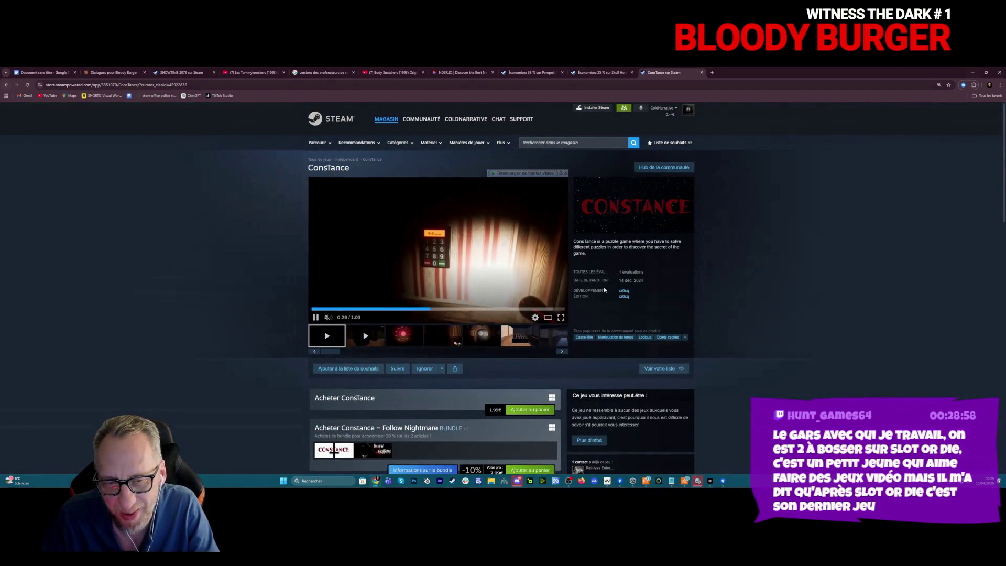
# Flip through the open tabs to the Tommyknockers YouTube trailer and close that tab
pyautogui.click(47, 72)
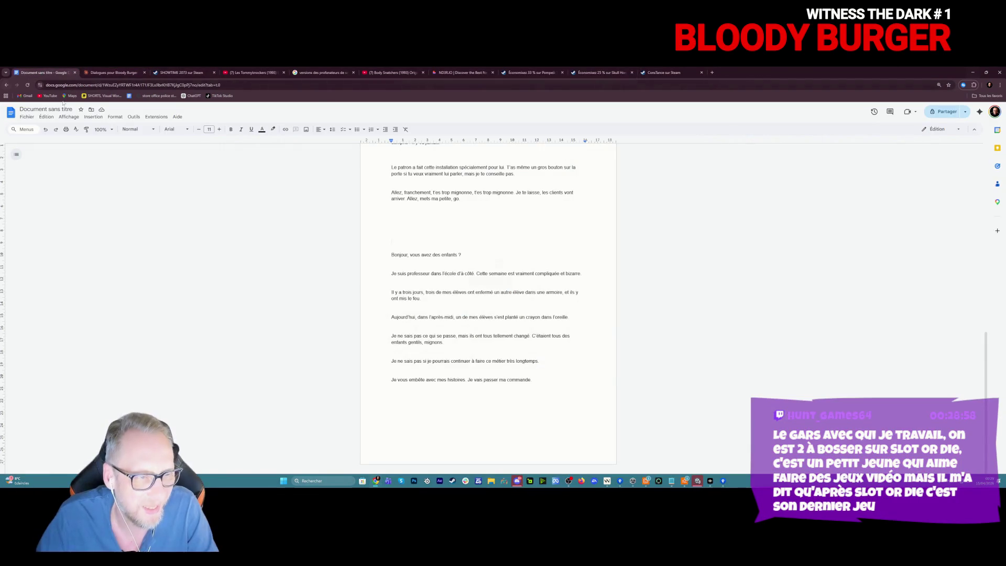
pyautogui.click(113, 72)
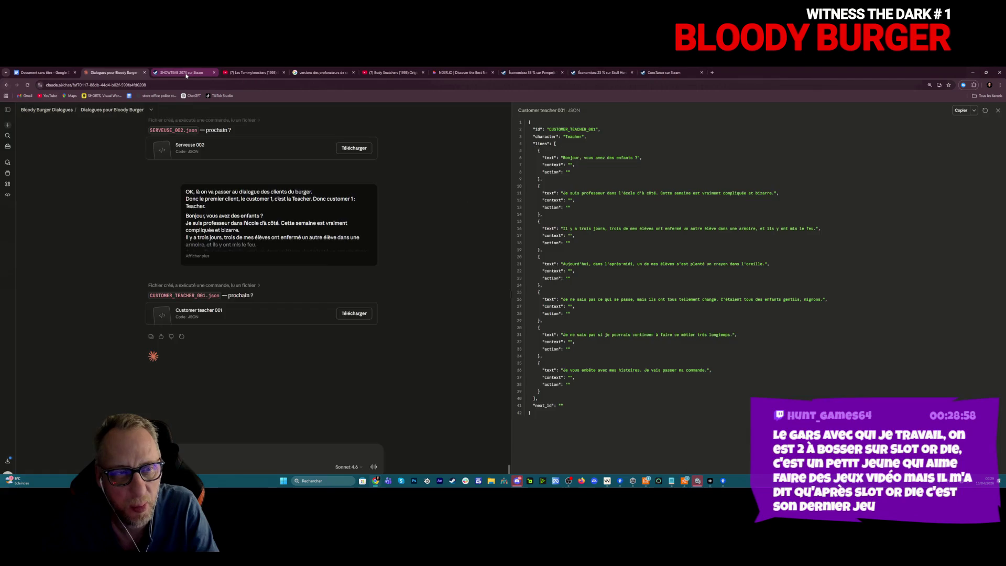
pyautogui.click(184, 72)
pyautogui.click(251, 72)
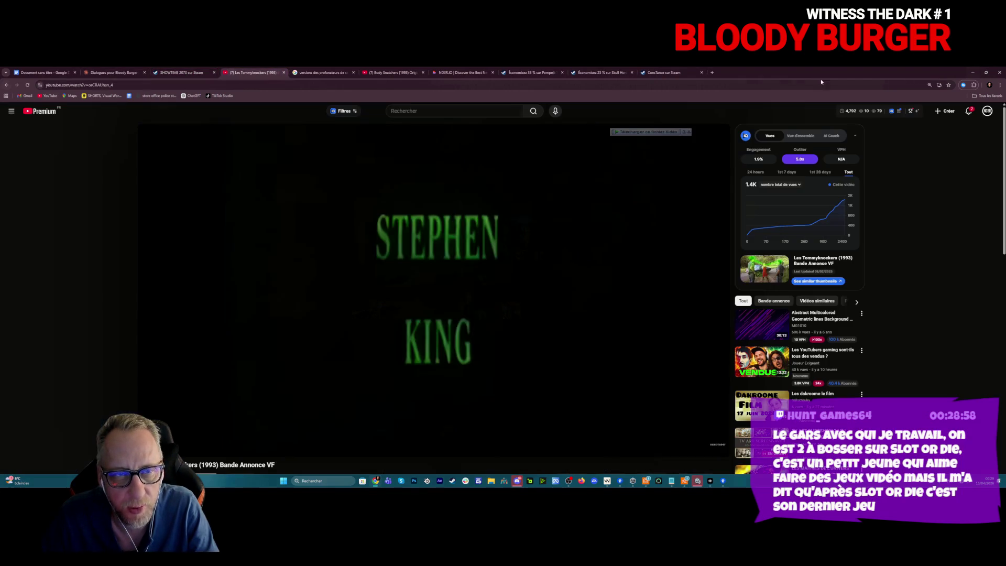
pyautogui.click(283, 73)
# Glance over the remaining tabs, including Pompeii and Skull Horde, then return to the ConsTance page
pyautogui.click(185, 72)
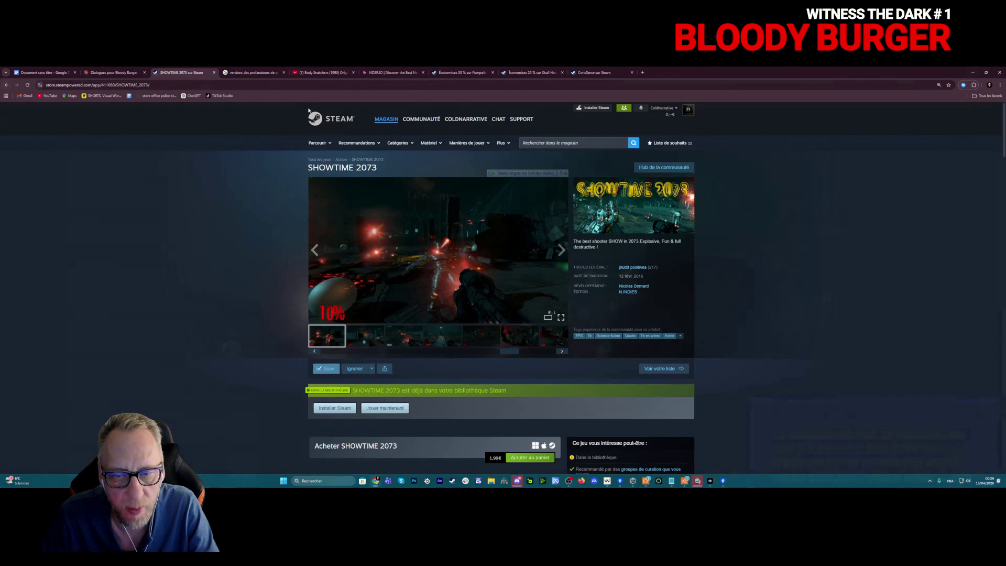
pyautogui.click(251, 72)
pyautogui.click(459, 72)
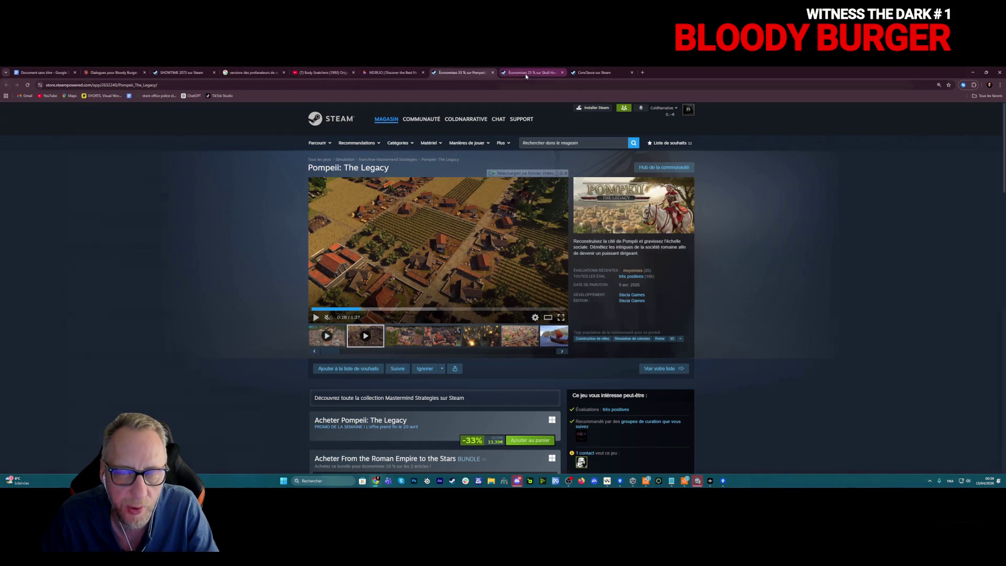
pyautogui.click(529, 72)
pyautogui.click(596, 74)
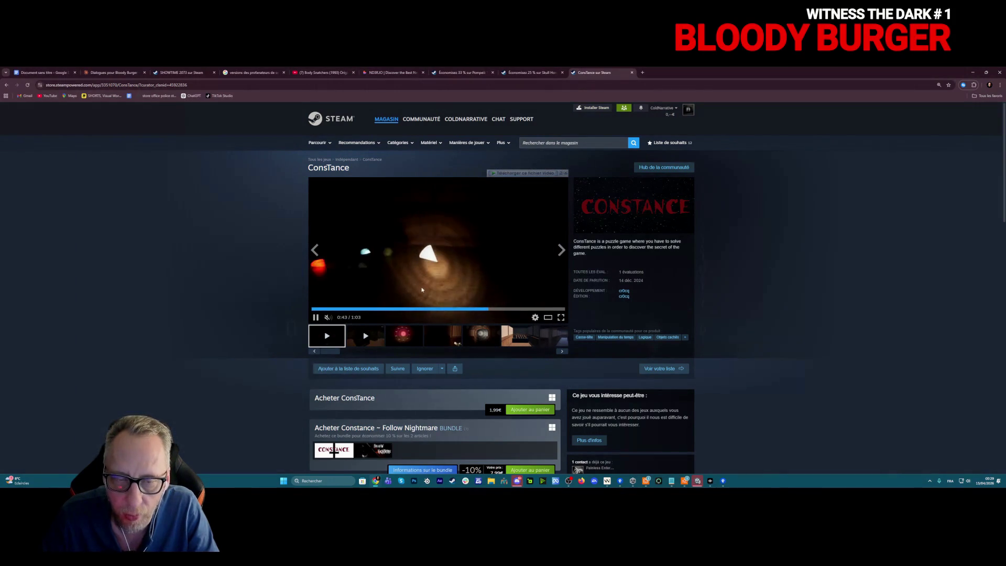
# Seek the ConsTance trailer to 0:24 and 0:35, then view the doorway, wooden room and corridor screenshots
pyautogui.click(407, 309)
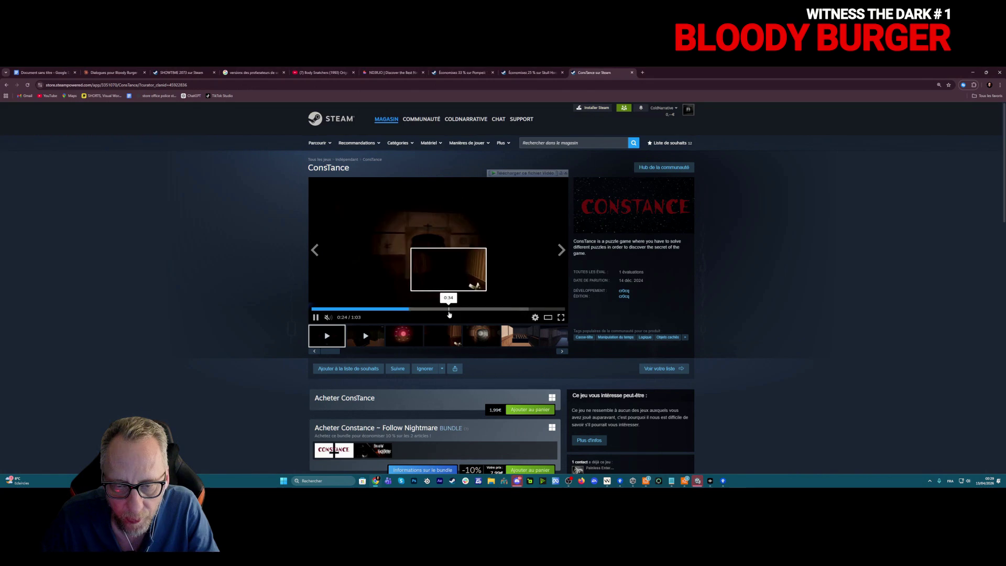
pyautogui.click(449, 309)
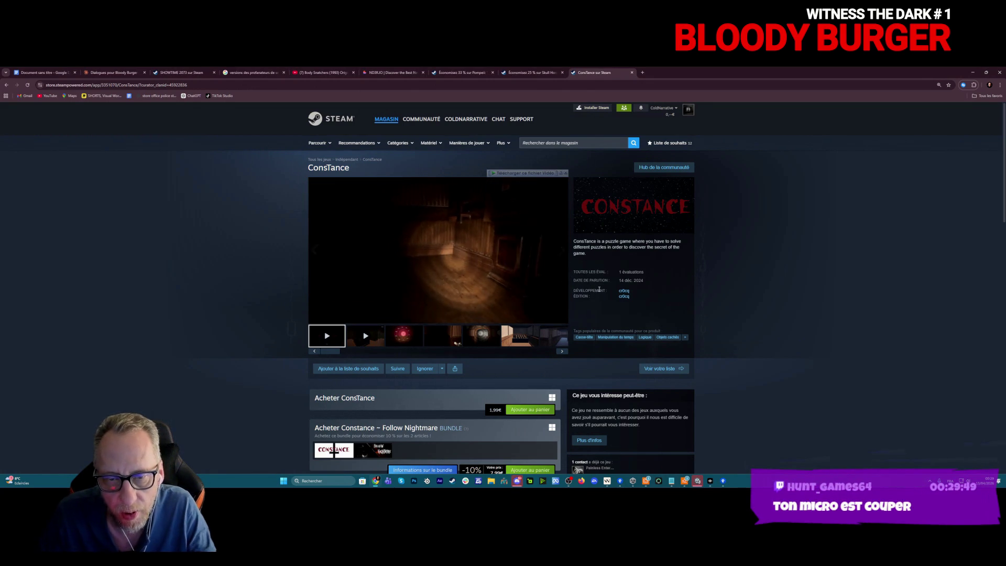
pyautogui.click(403, 337)
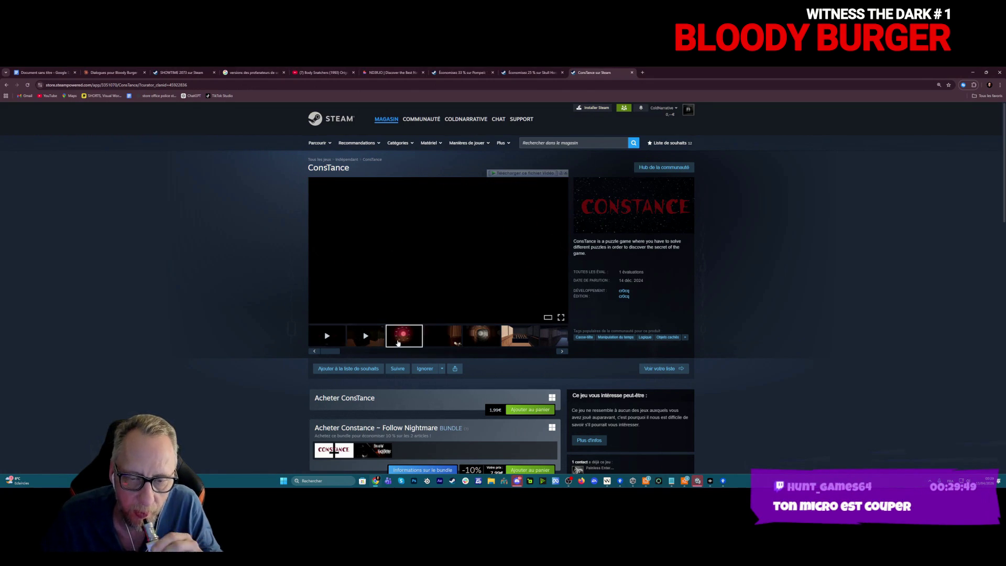
pyautogui.click(443, 337)
pyautogui.click(483, 335)
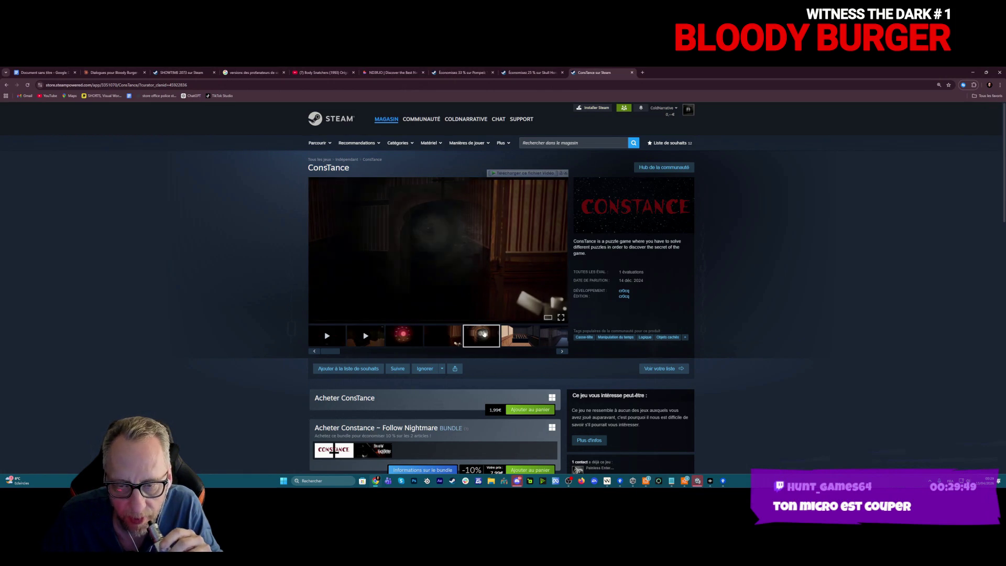
pyautogui.click(516, 336)
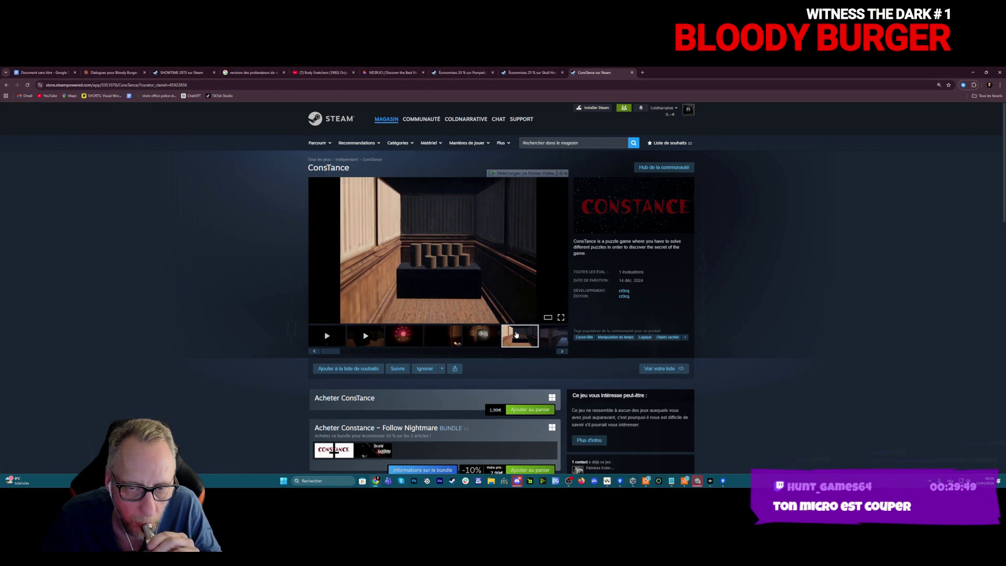
pyautogui.click(548, 335)
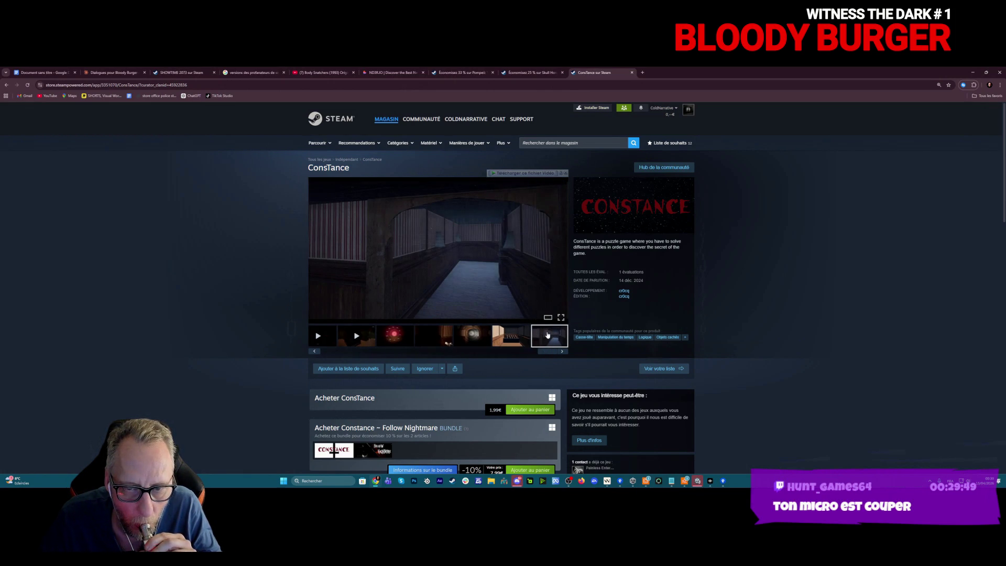
# Return to the trailer, browse on to the cylinders-room screenshot, then switch to the dialogue document
pyautogui.click(561, 350)
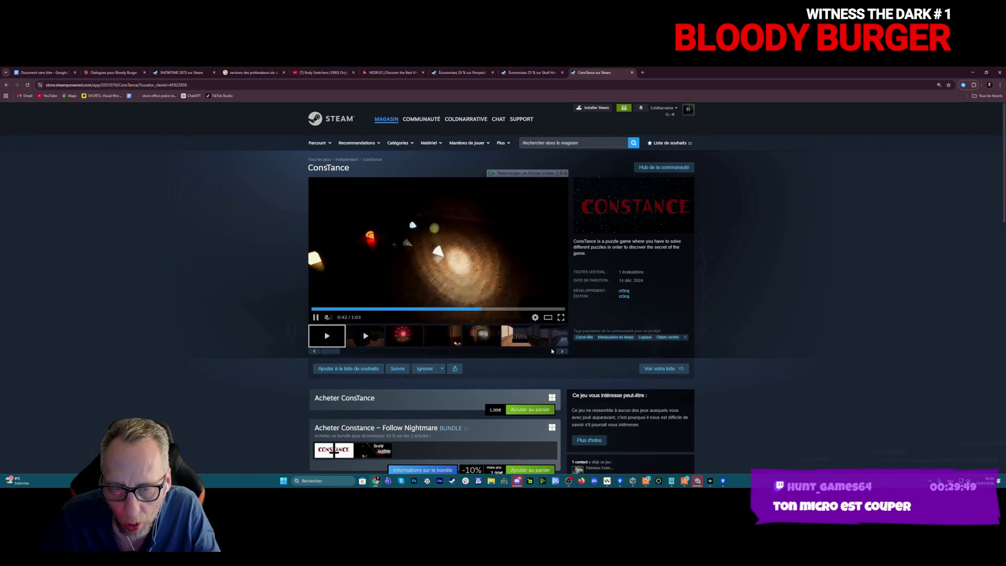
pyautogui.click(443, 336)
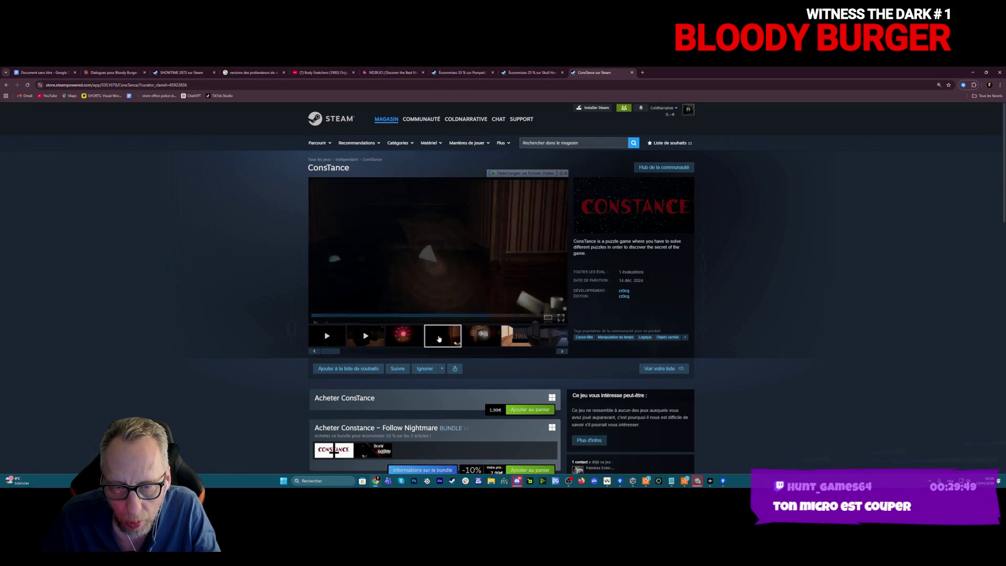
pyautogui.click(492, 339)
pyautogui.click(519, 336)
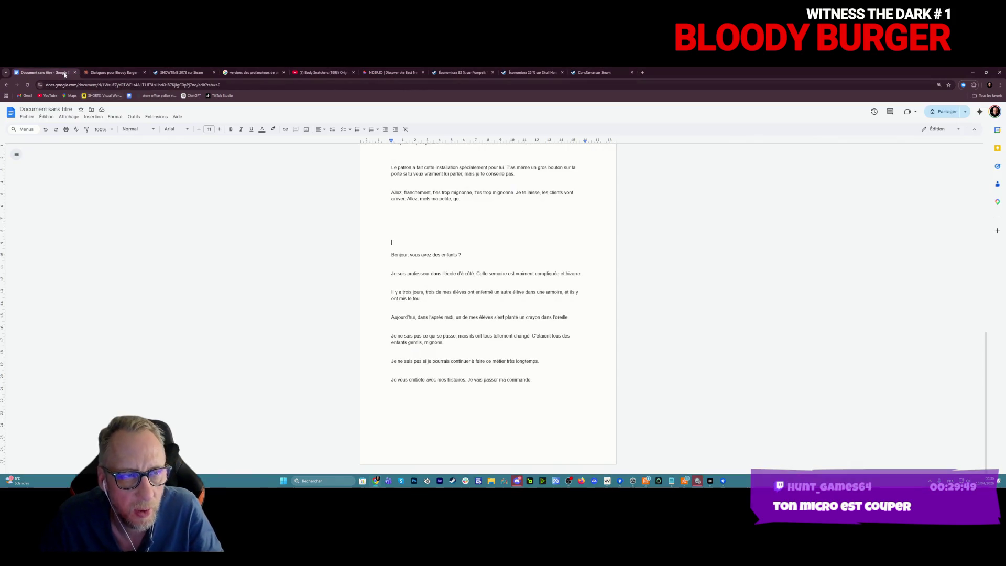
pyautogui.click(44, 72)
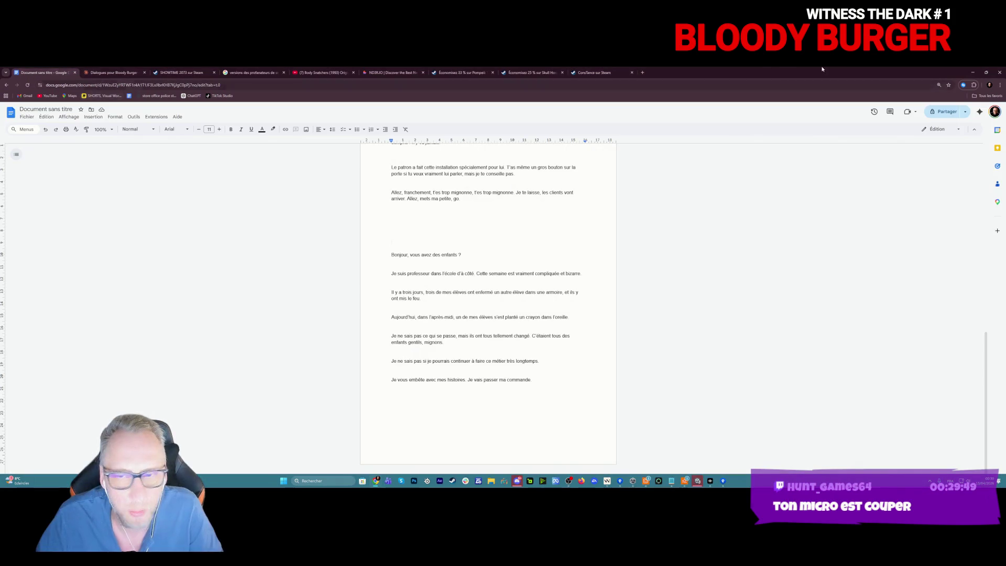
# Minimize Chrome to bring the running Bloody Burger scene in Unity back into view
pyautogui.click(973, 73)
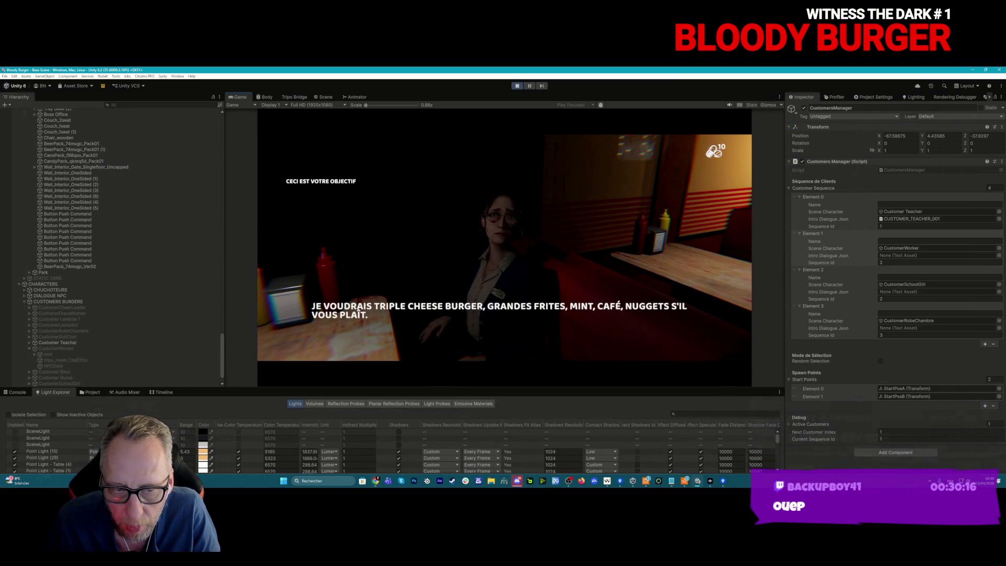
# Advance the teacher's dialogue to her triple cheese burger order, walk to the counter and pick up the tray
pyautogui.press('space')
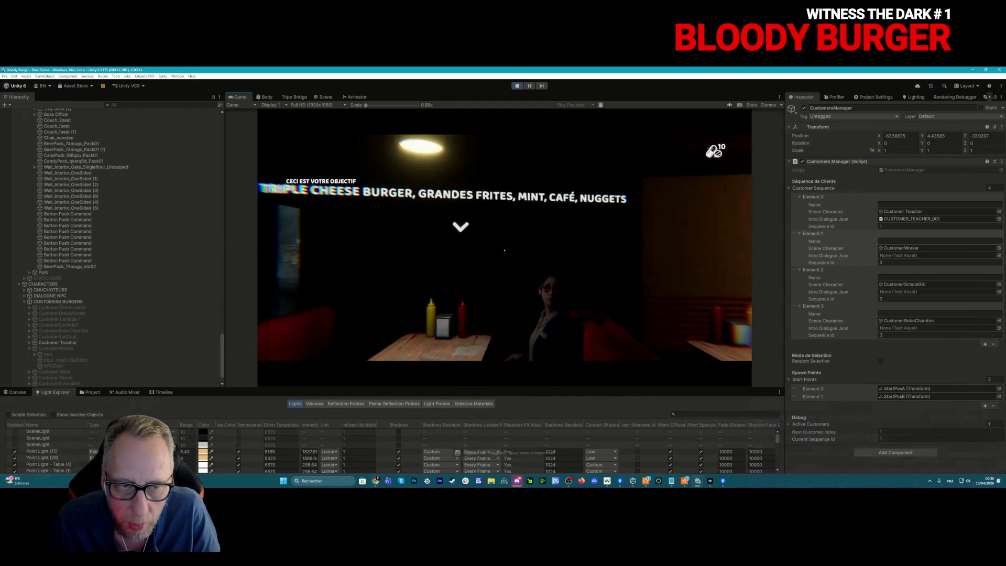
pyautogui.press('space')
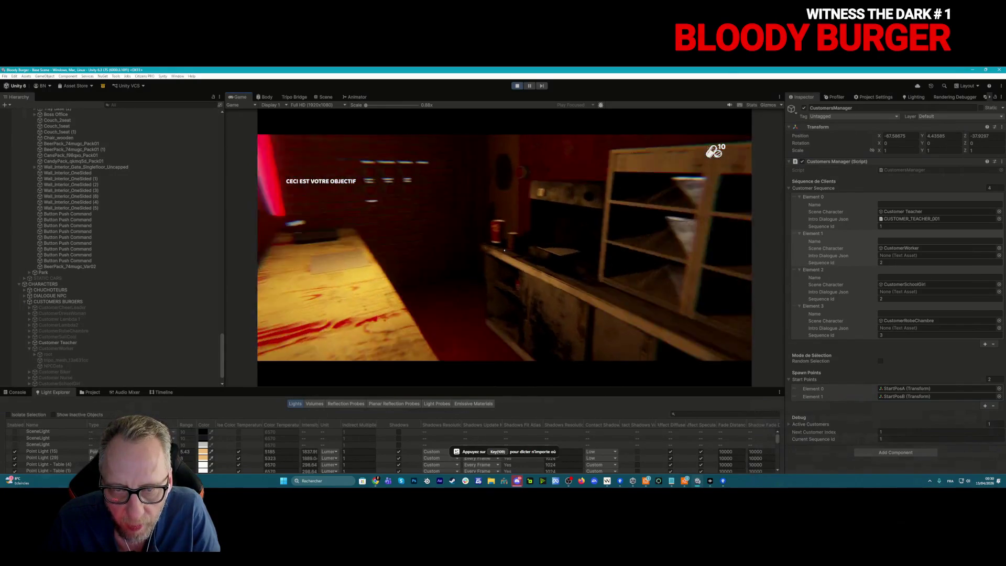
pyautogui.press('w')
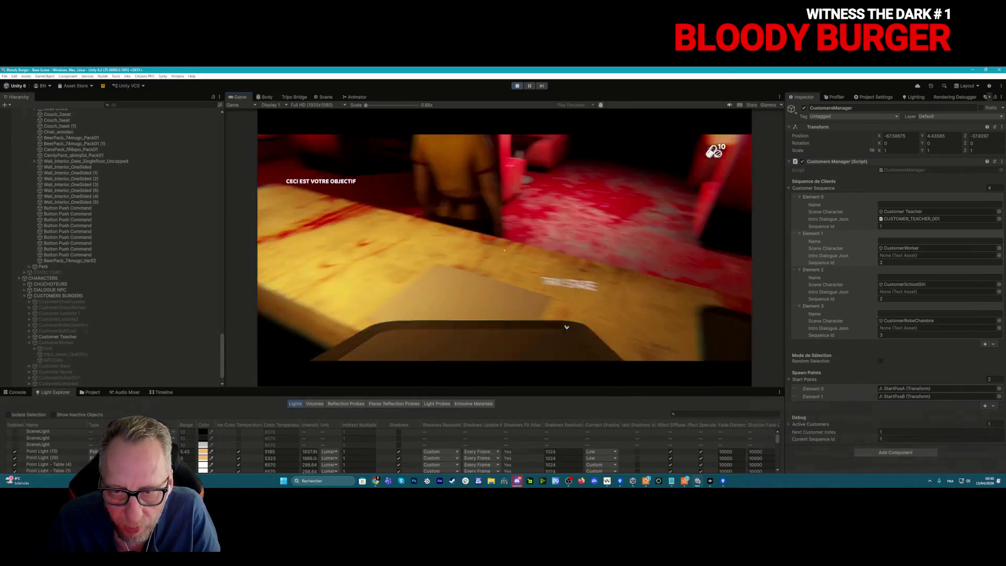
pyautogui.press('e')
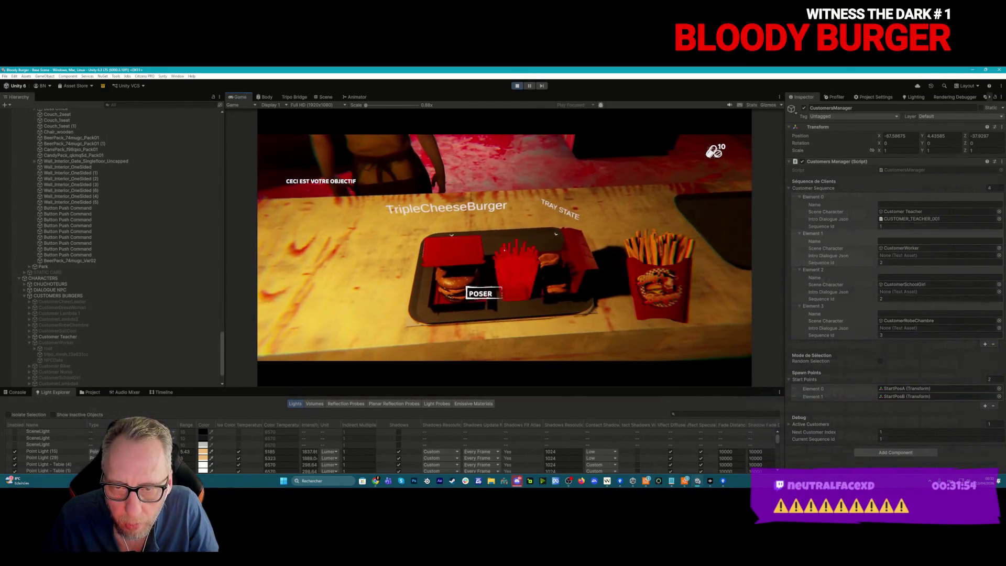
# Take the red cup, carry it to the drink dispenser and set the coffee on the tray
pyautogui.click(504, 250)
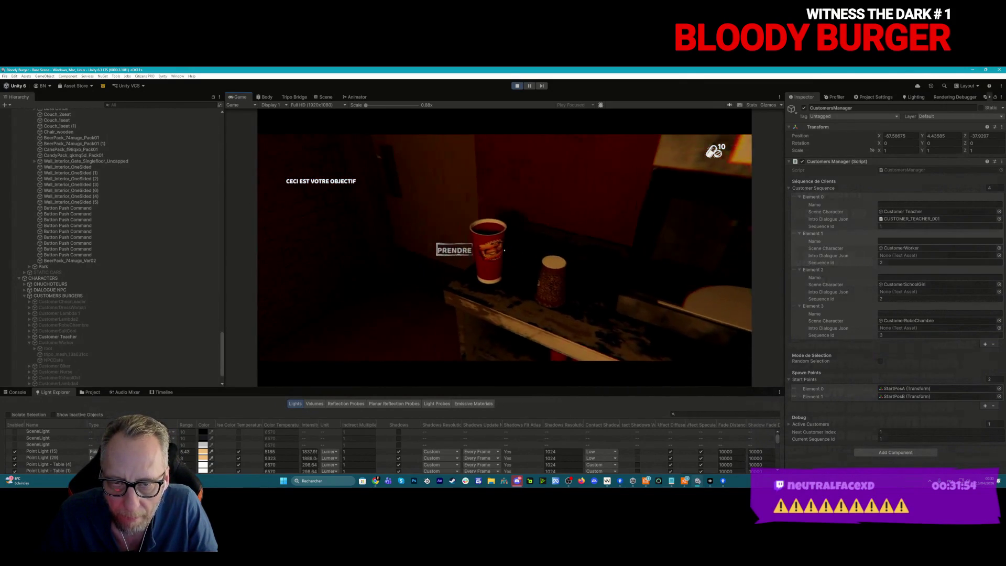
pyautogui.click(505, 250)
pyautogui.press('w')
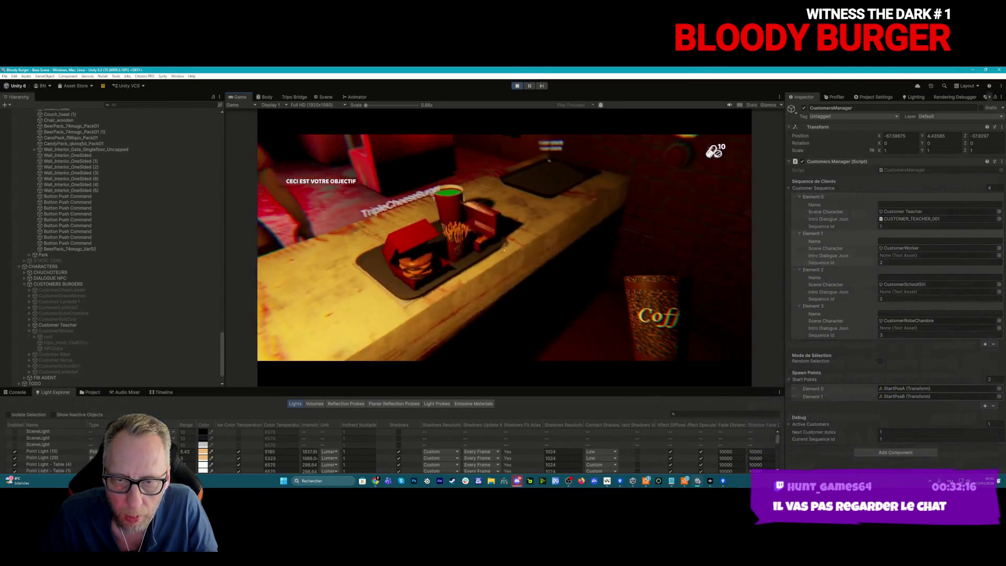
pyautogui.click(504, 249)
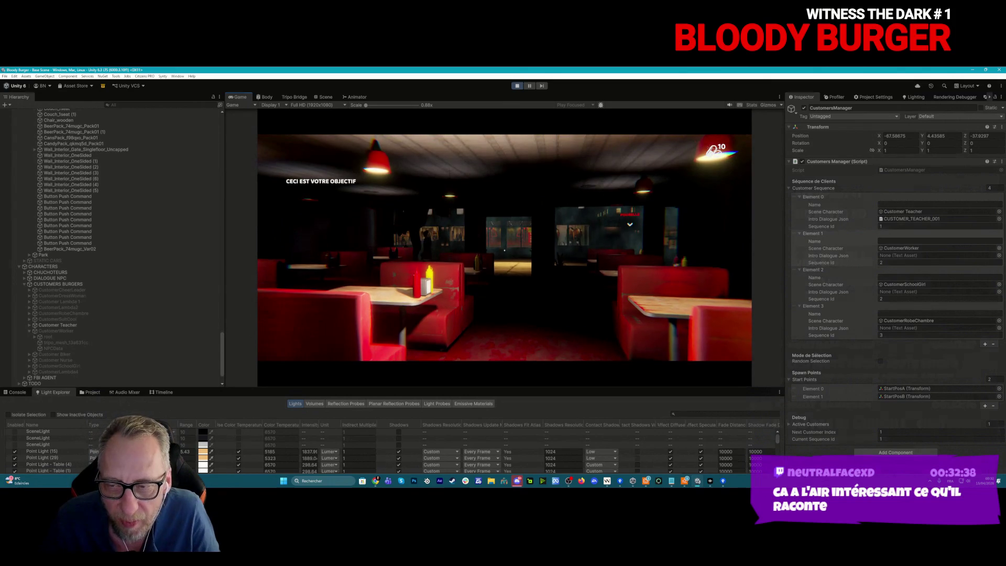
pyautogui.press('super')
pyautogui.press('super')
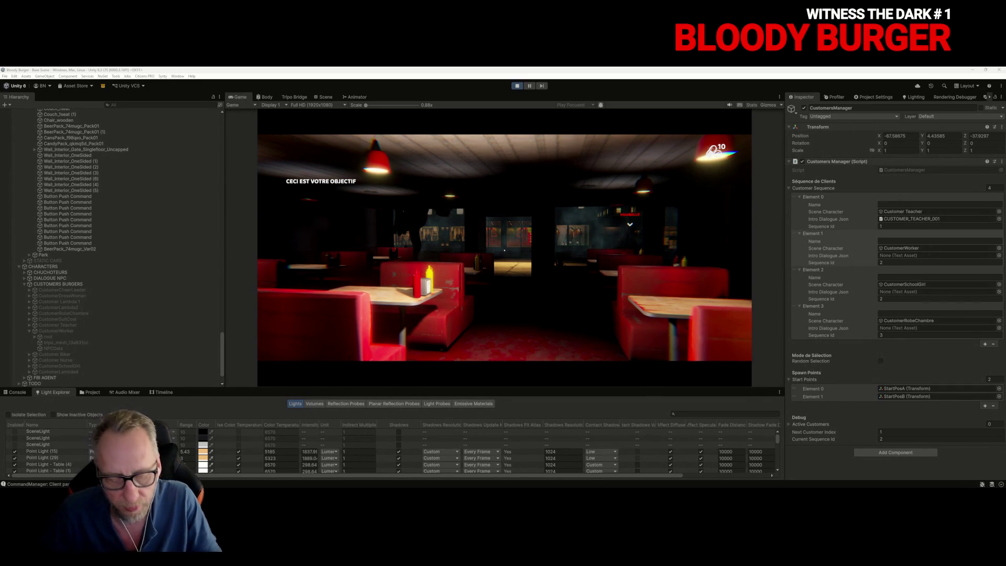
# Refocus the running diner game to test the four-customer sequence, then bring up the Windows Start menu
pyautogui.click(285, 306)
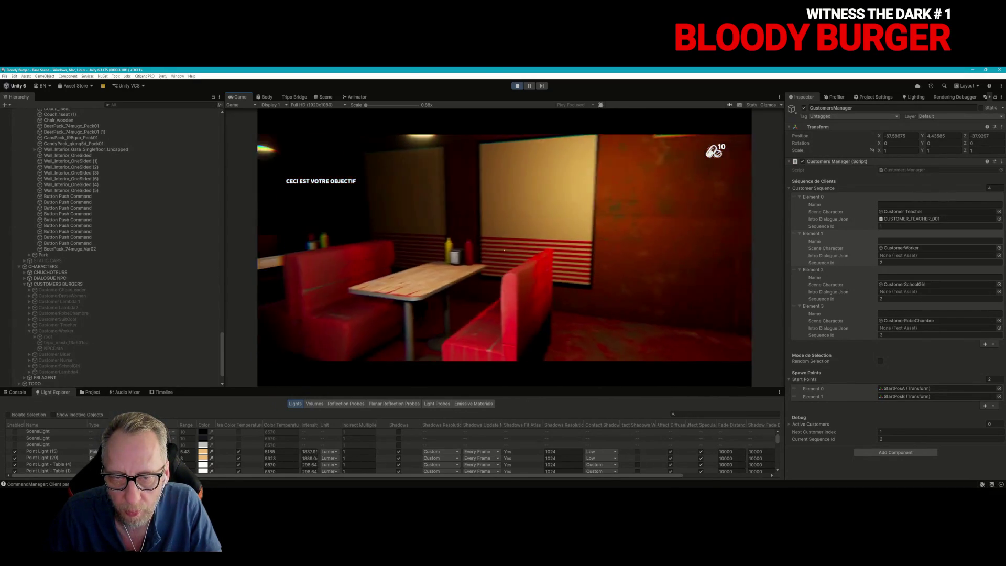
pyautogui.press('super')
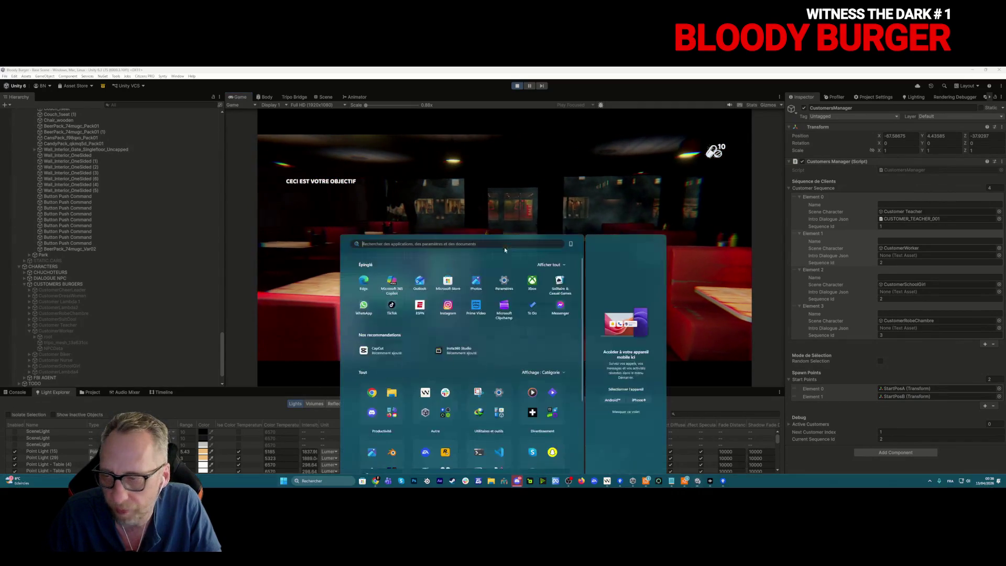
# With the game running, expand the CustomersManager's Debug > Active Customers list, which shows empty
pyautogui.press('super')
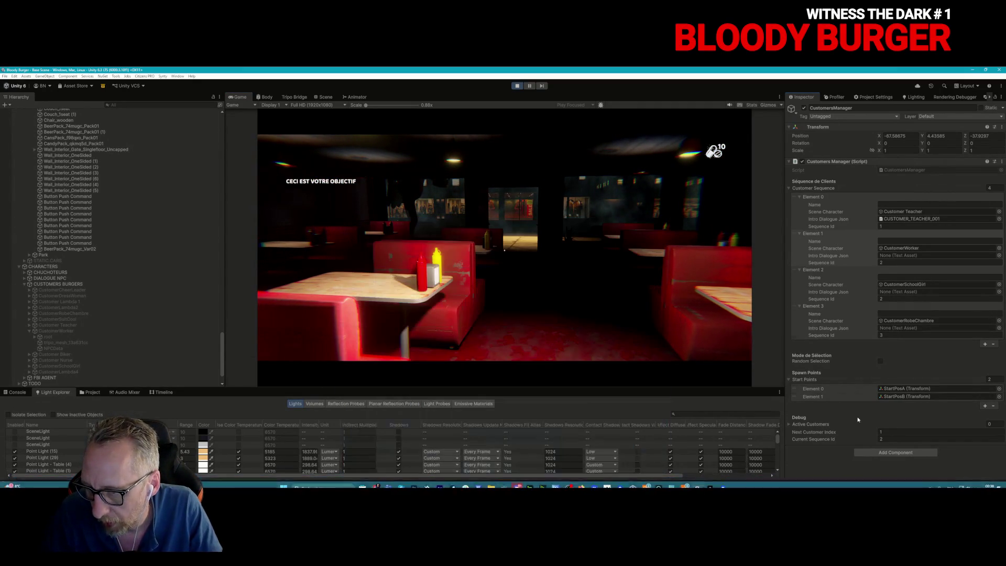
pyautogui.click(788, 423)
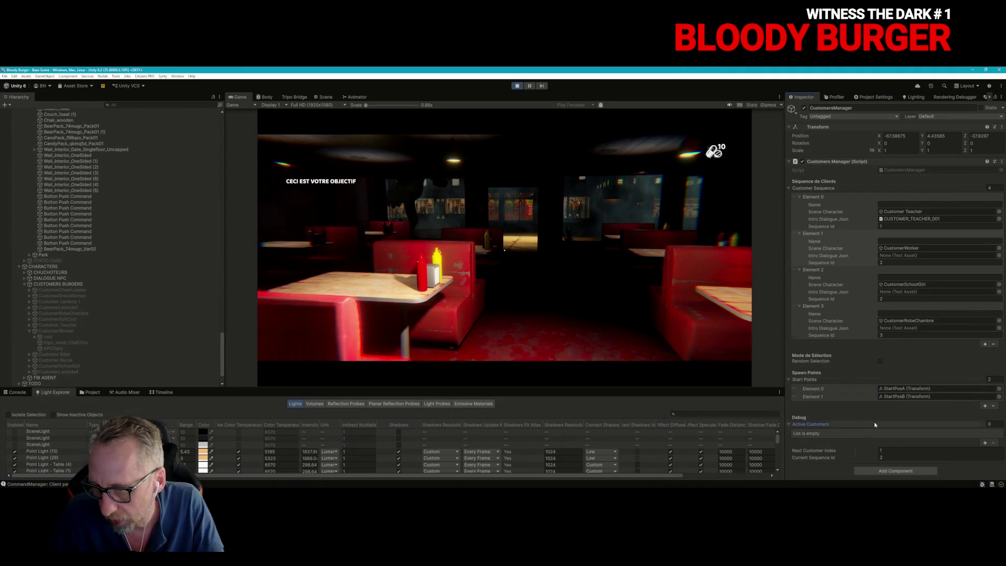
pyautogui.moveTo(646, 490)
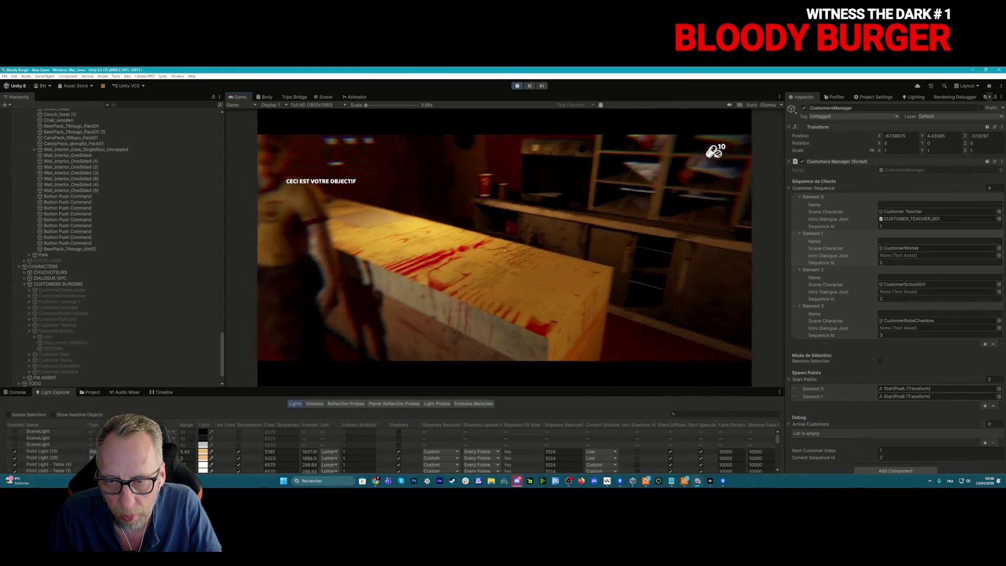
pyautogui.press('super')
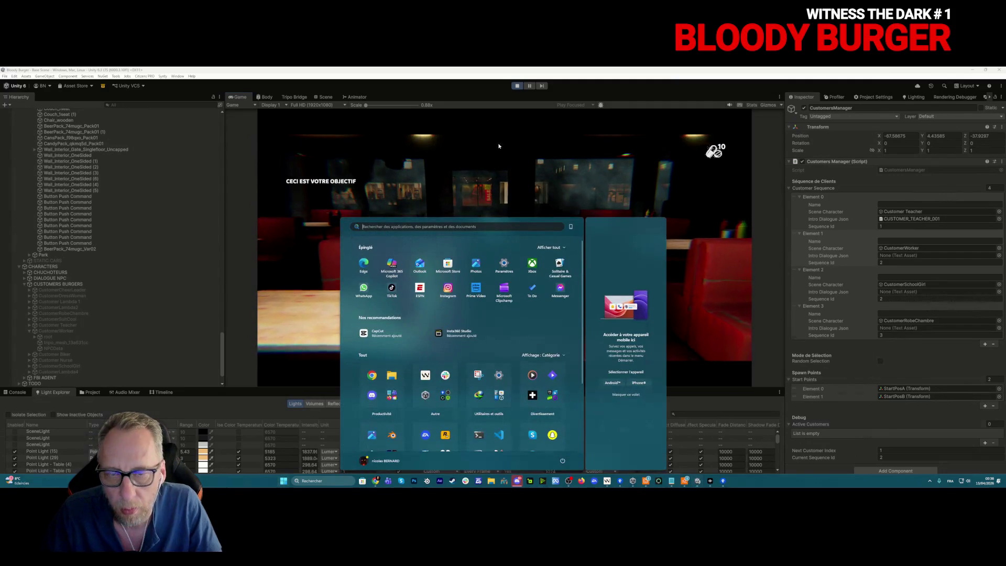
# Stop Play mode so the diner scene is editable again
pyautogui.click(517, 85)
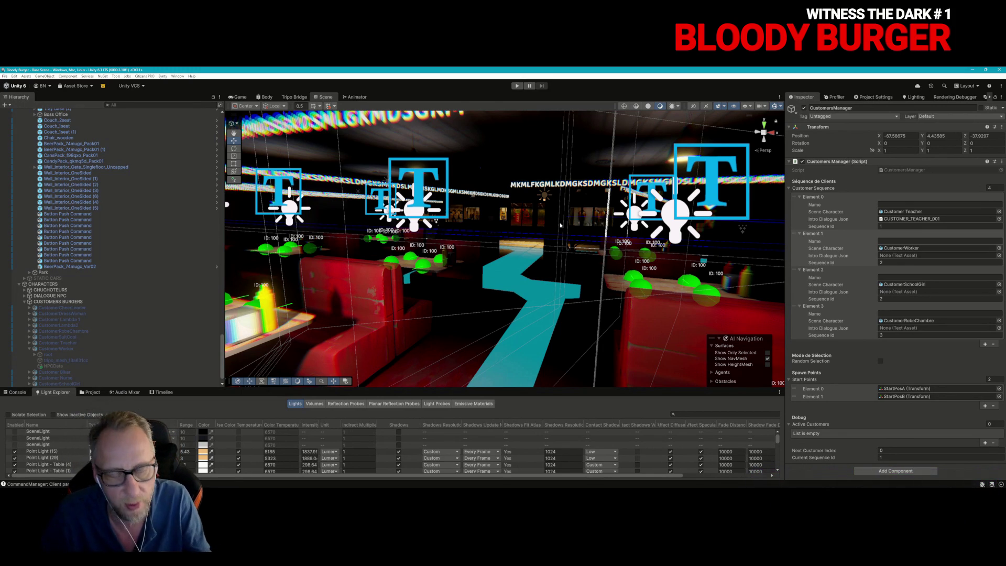
# Fly the Scene camera forward past the red booths up to the condiment table
pyautogui.press('w')
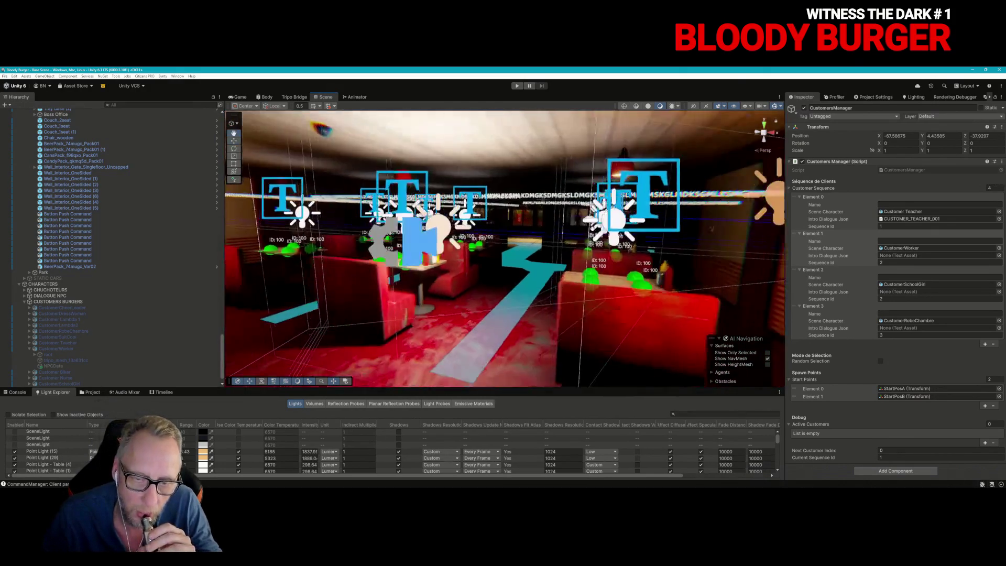
pyautogui.press('w')
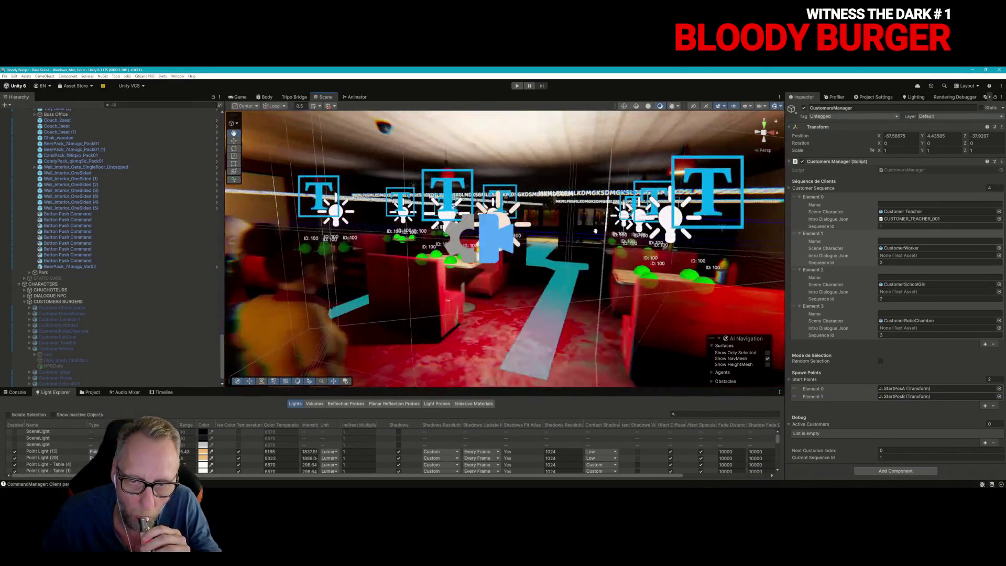
pyautogui.press('w')
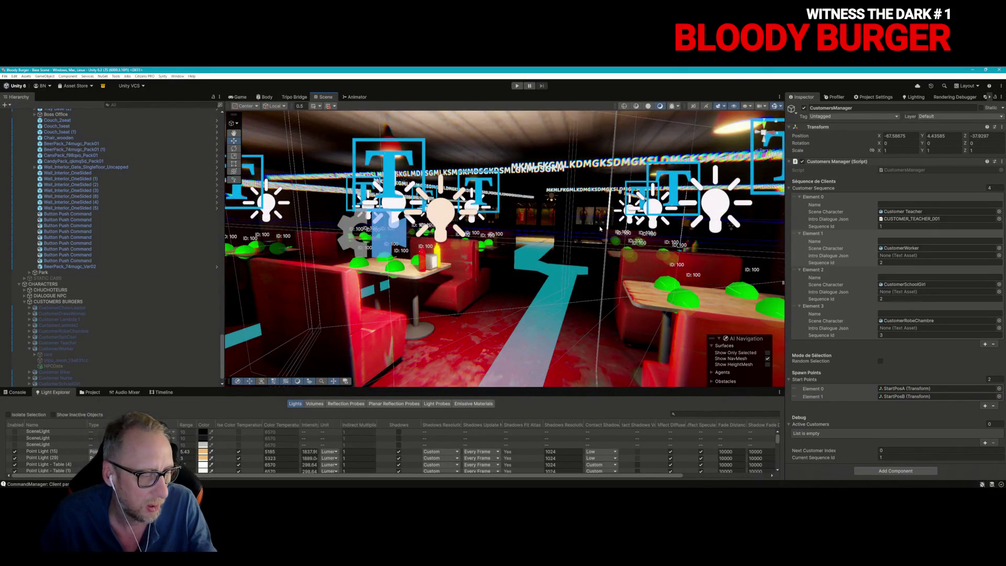